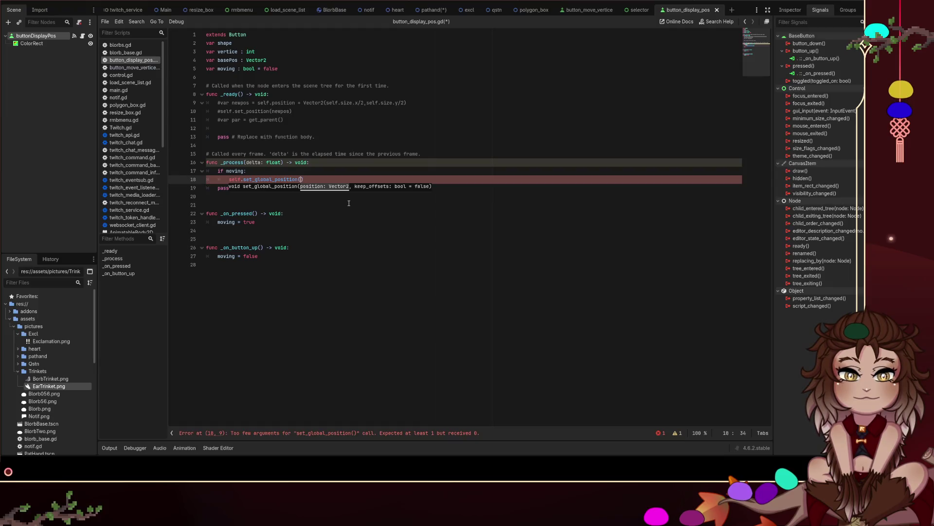
Step: Complete line 18 as self.set_global_position(get_global_mouse_position()), save the script, and test-run
key(Right)
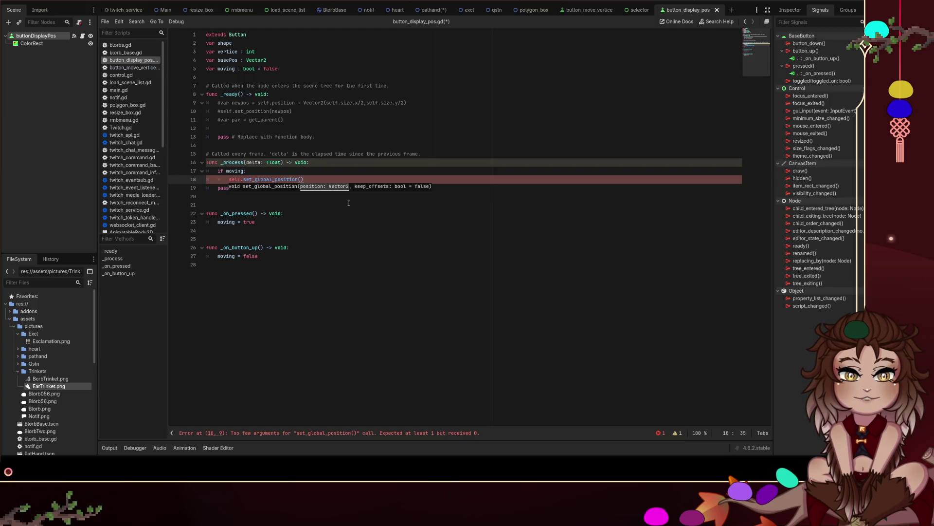
key(Left)
text(get_glo)
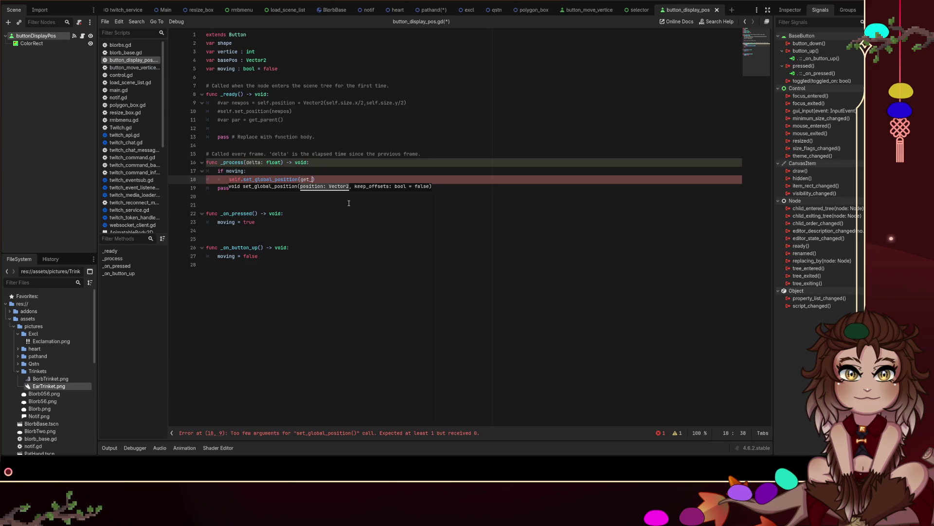
click(371, 196)
click(381, 194)
key(ctrl+s)
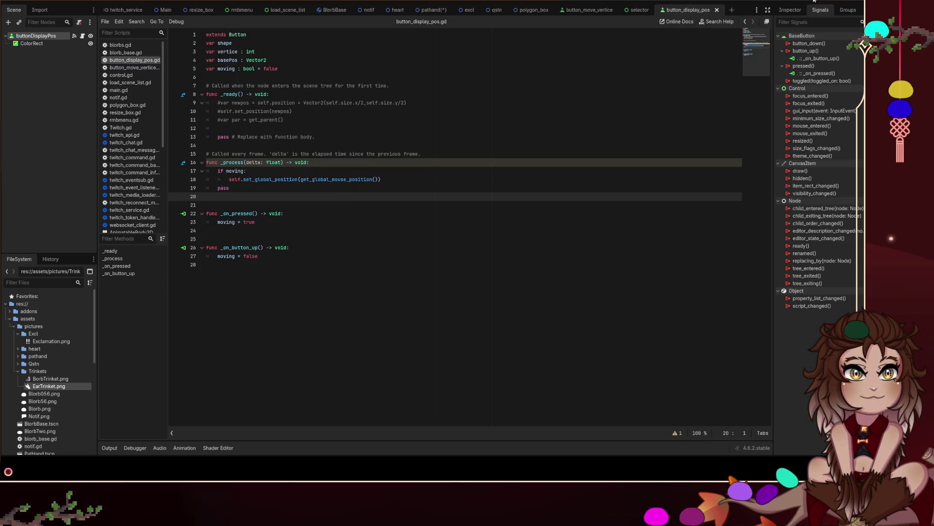
key(F5)
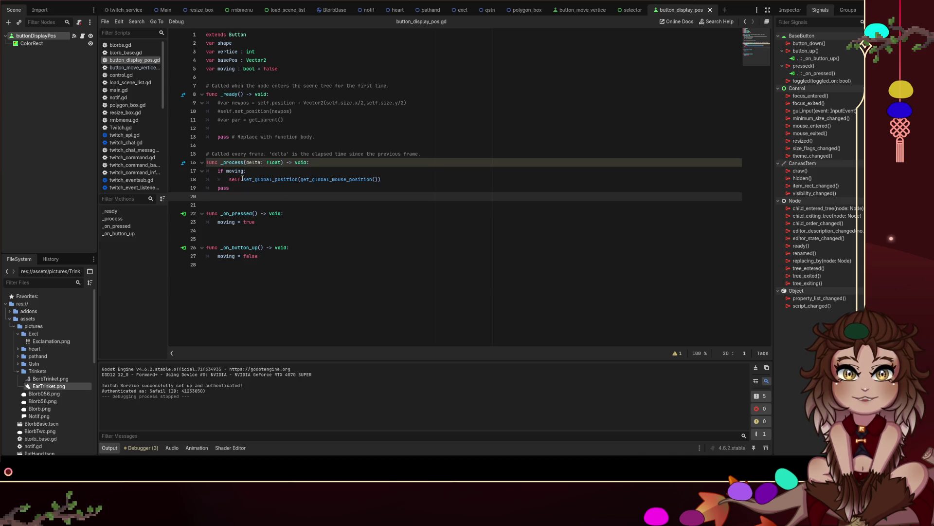
Step: Add breakpoints on line 18 and line 23, running the project after each
click(309, 254)
click(173, 180)
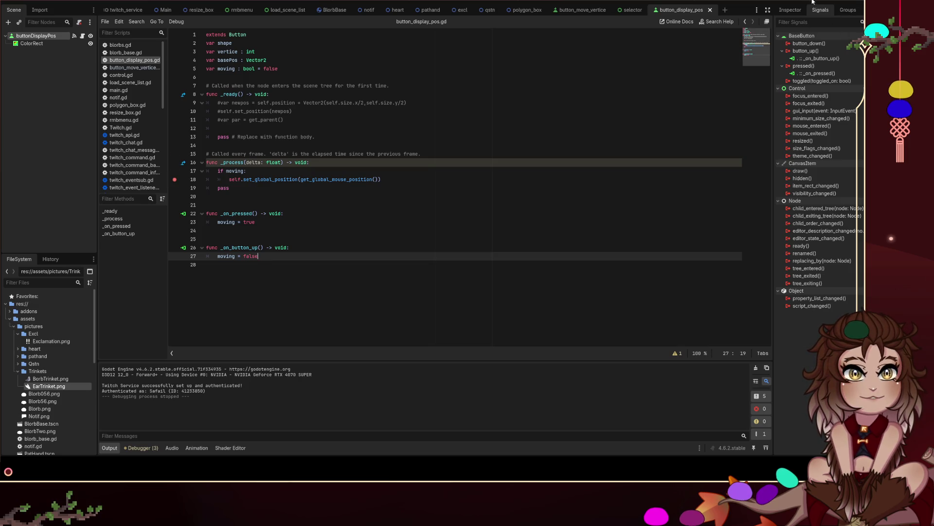
key(F5)
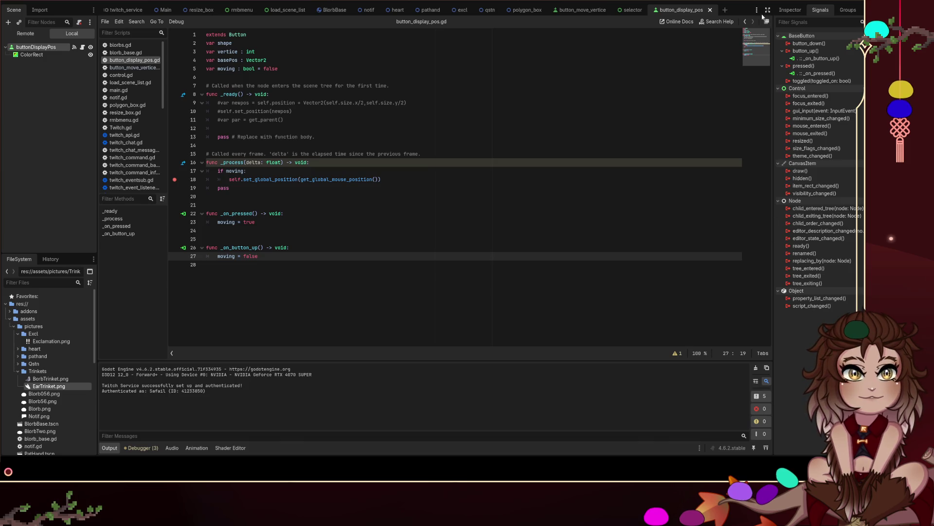
key(F8)
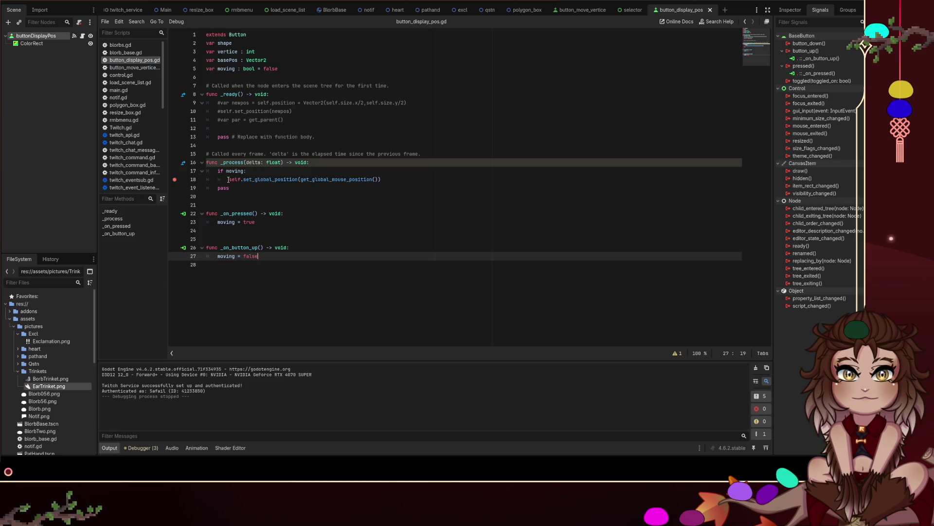
click(174, 222)
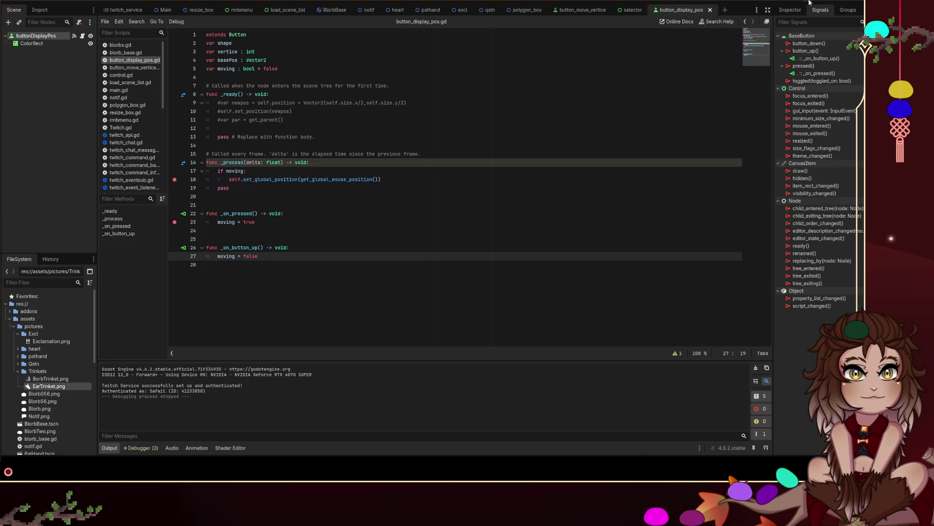
key(F6)
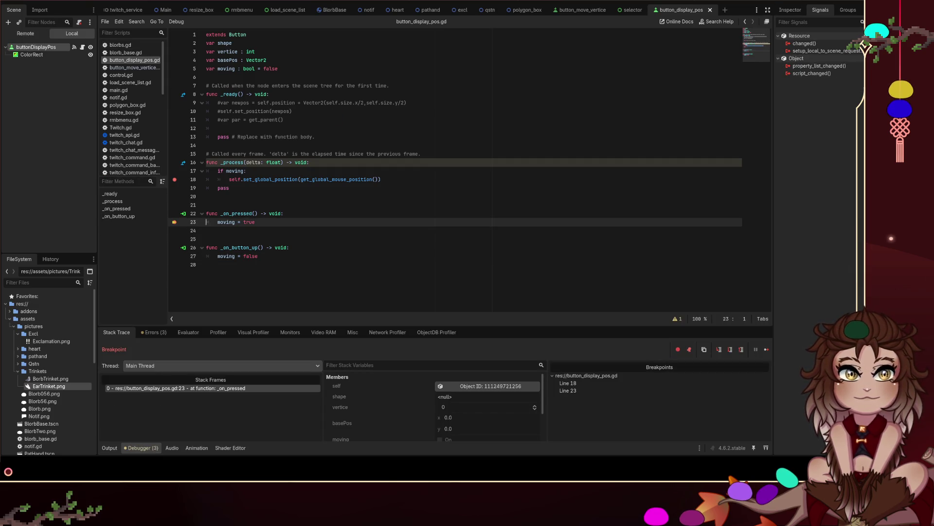
Step: Resume past the line 23 breakpoint, stop debugging, and show buttonDisplayPos's signals
key(F12)
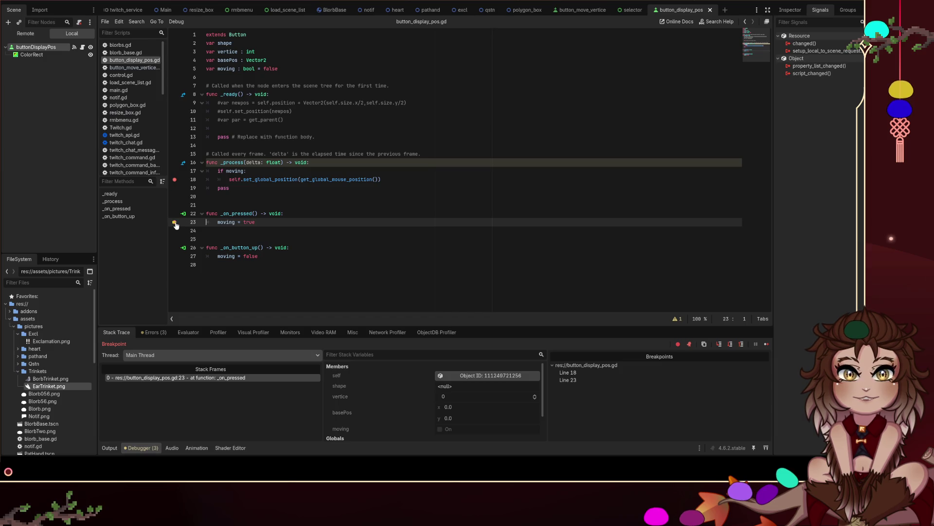
key(F8)
click(797, 14)
click(821, 10)
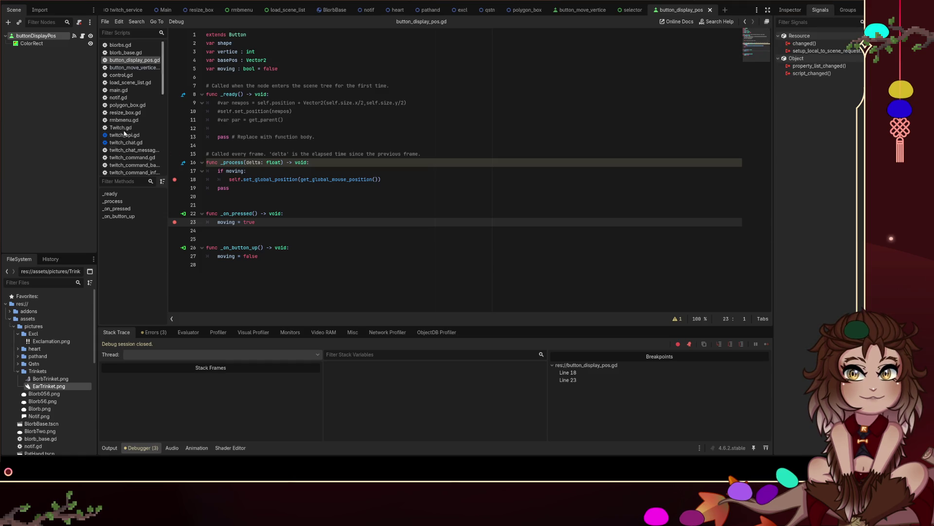
click(51, 35)
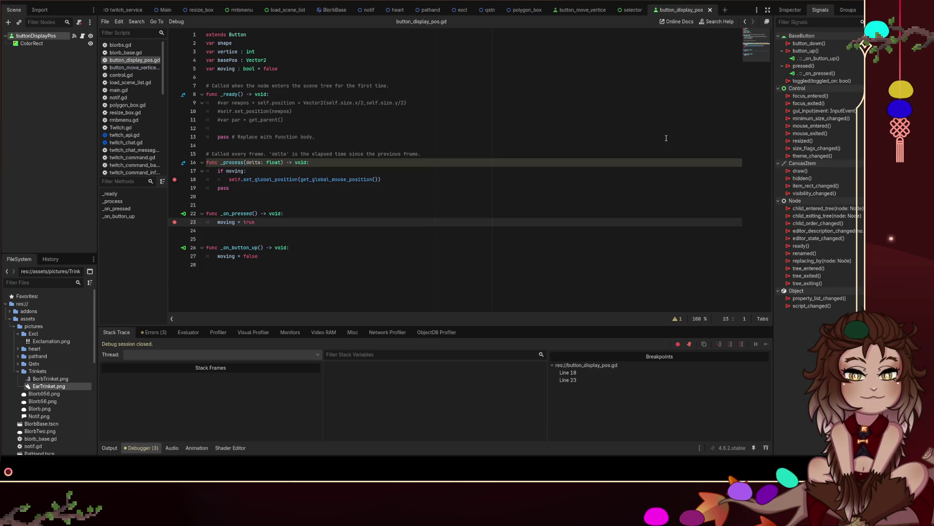
Step: Connect button_down to a new _on_button_down handler and move moving = true into it
click(809, 44)
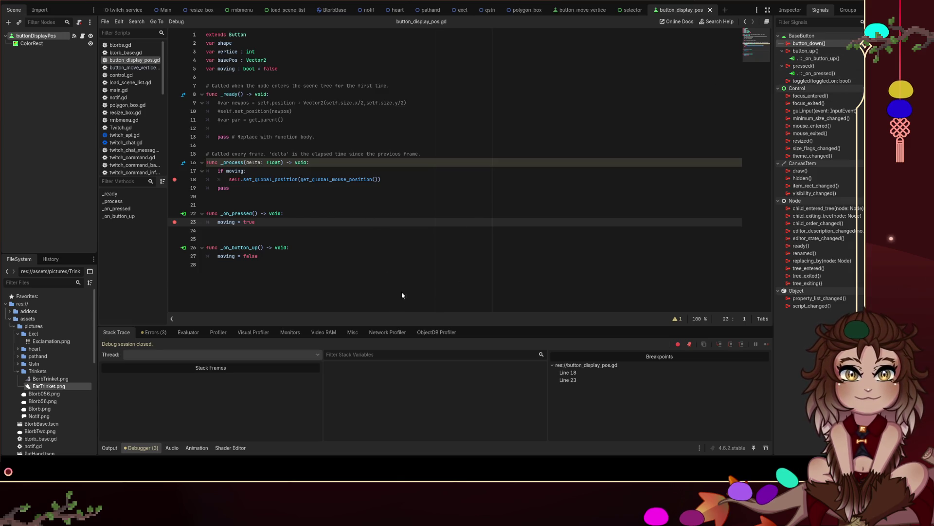
key(Return)
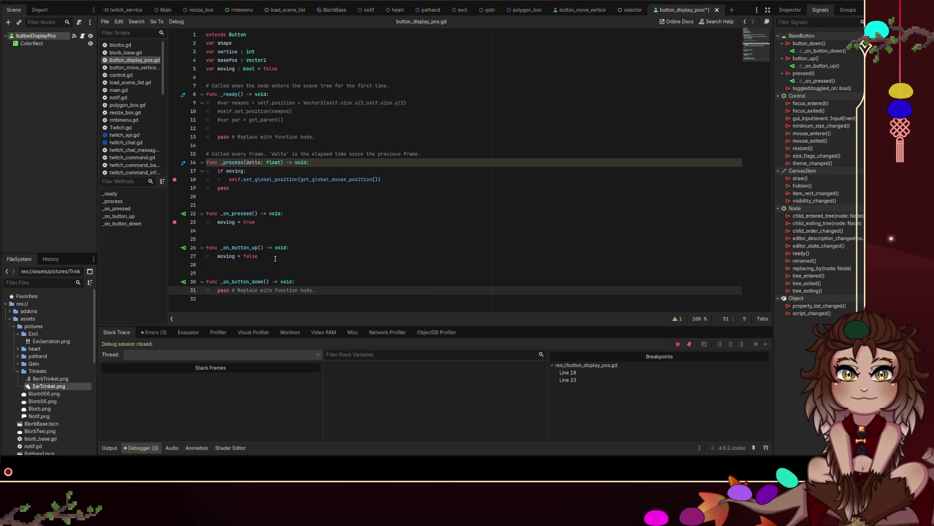
triple_click(266, 221)
key(ctrl+c)
key(BackSpace)
triple_click(263, 290)
key(ctrl+v)
Step: Put pass in _on_pressed, clear the line 18 and 23 breakpoints, and run the project
click(251, 220)
text(pass)
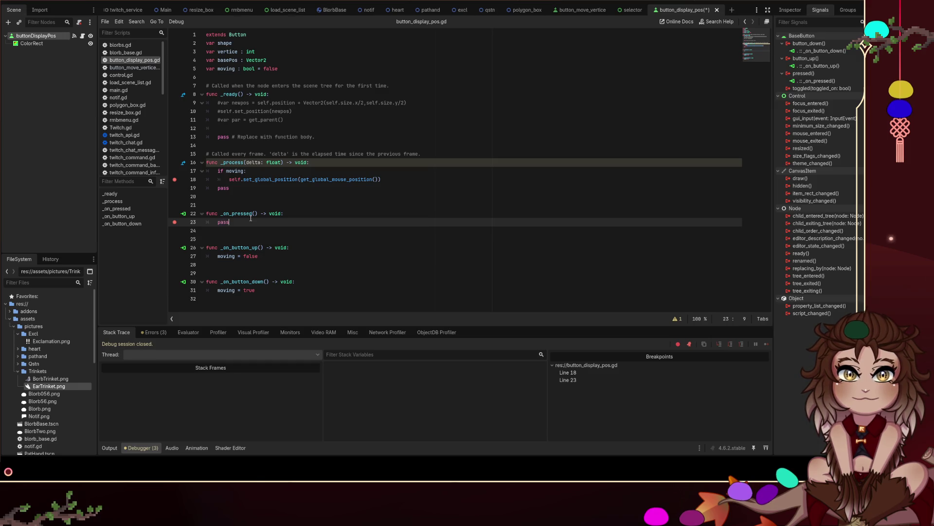
click(174, 222)
click(174, 179)
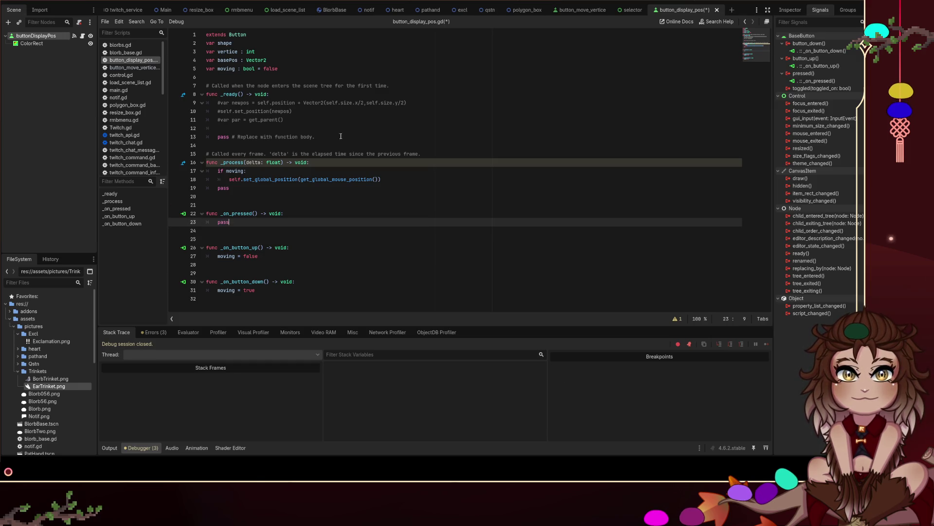
key(F5)
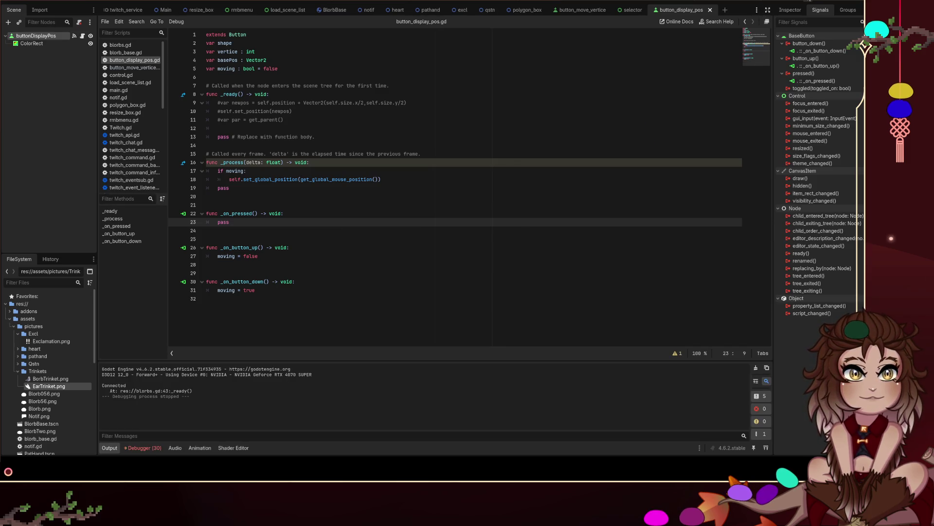
key(F5)
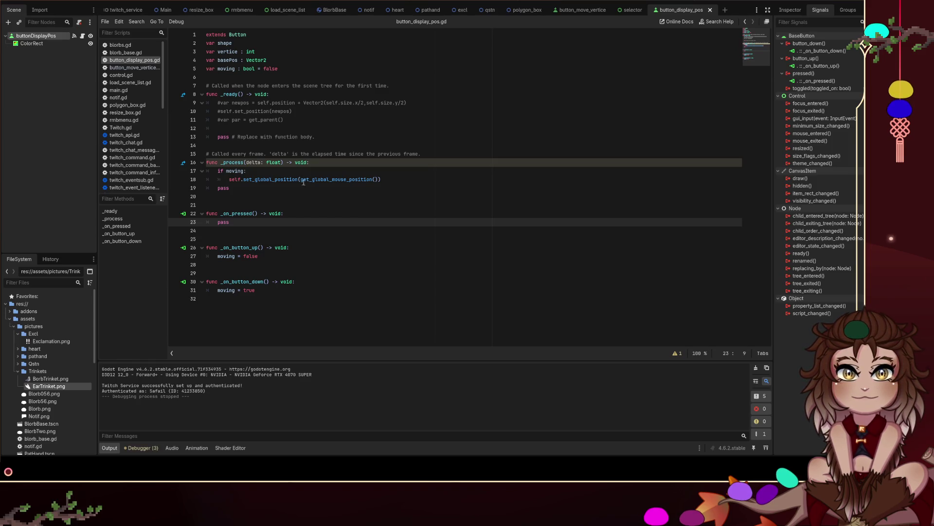
click(380, 179)
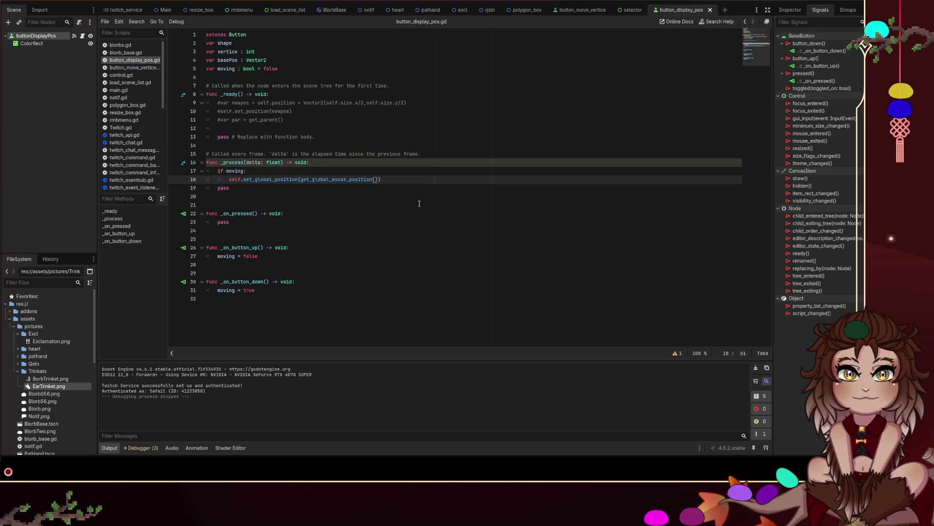
Step: Select the buttonDisplayPos button in the 2D view and test-run the scene
click(382, 1)
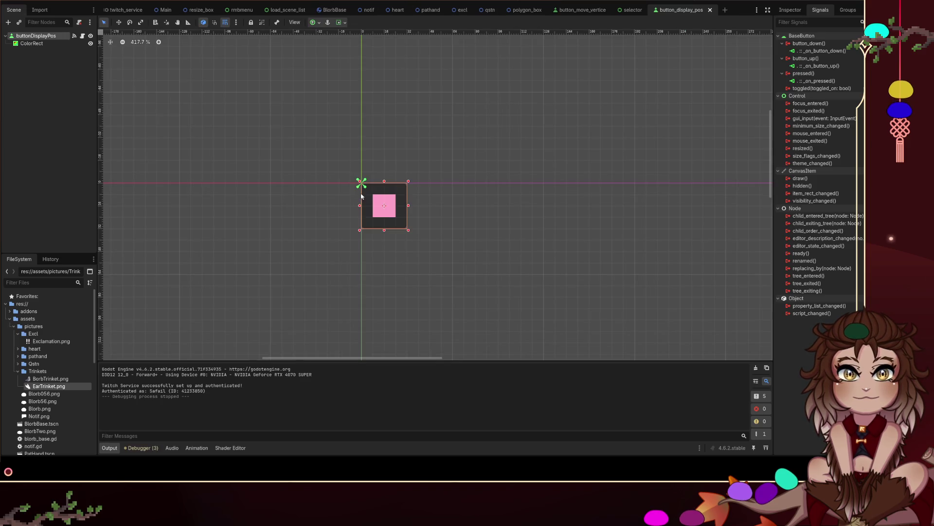
drag(389, 208, 372, 163)
key(ctrl+z)
click(402, 193)
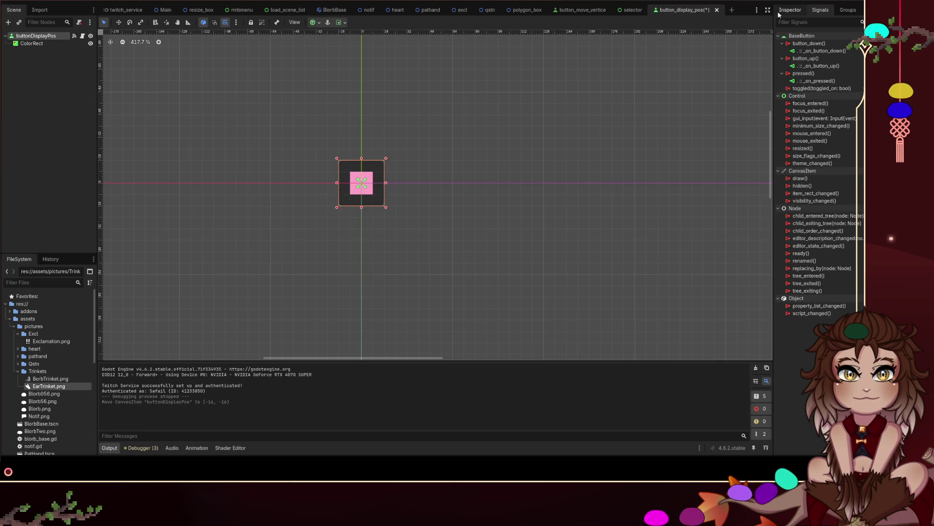
key(F6)
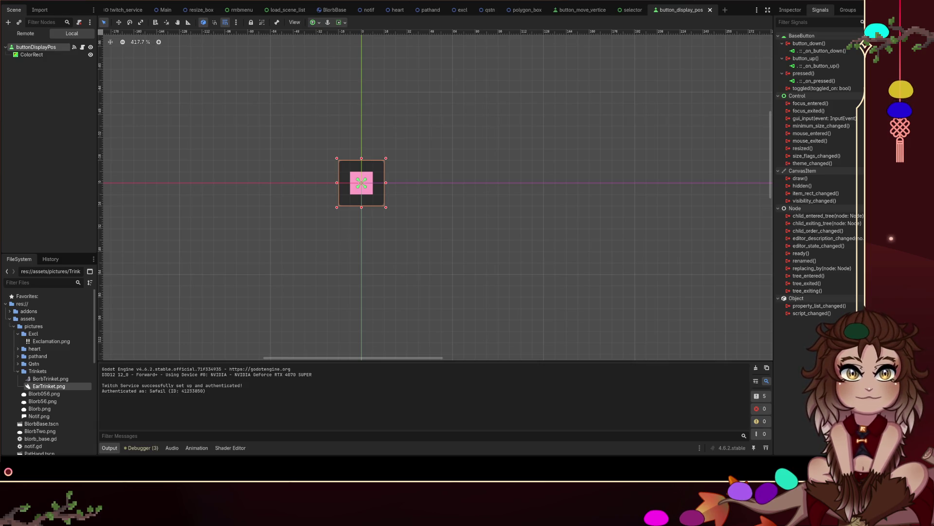
key(F8)
Step: Drag the button toward the origin, nudge it one pixel right, and test-run the project
drag(370, 173, 361, 183)
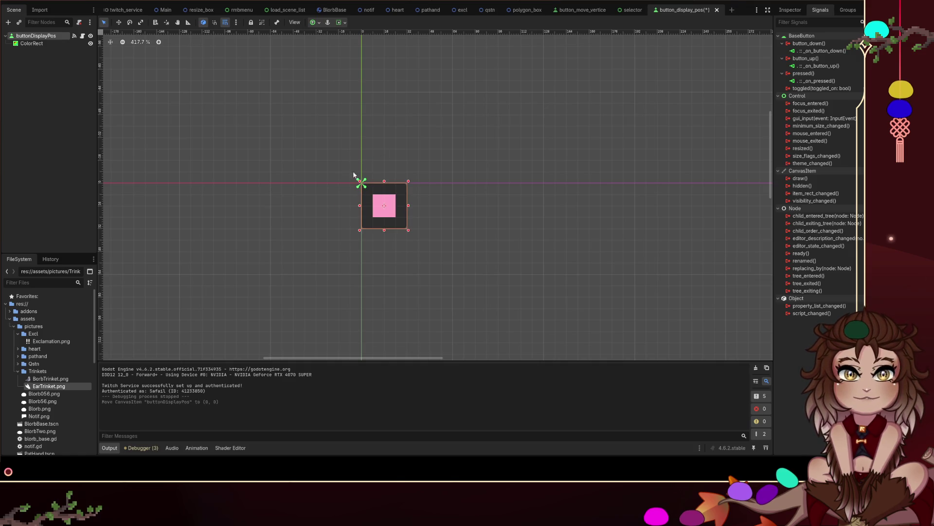
key(ctrl+shift+c)
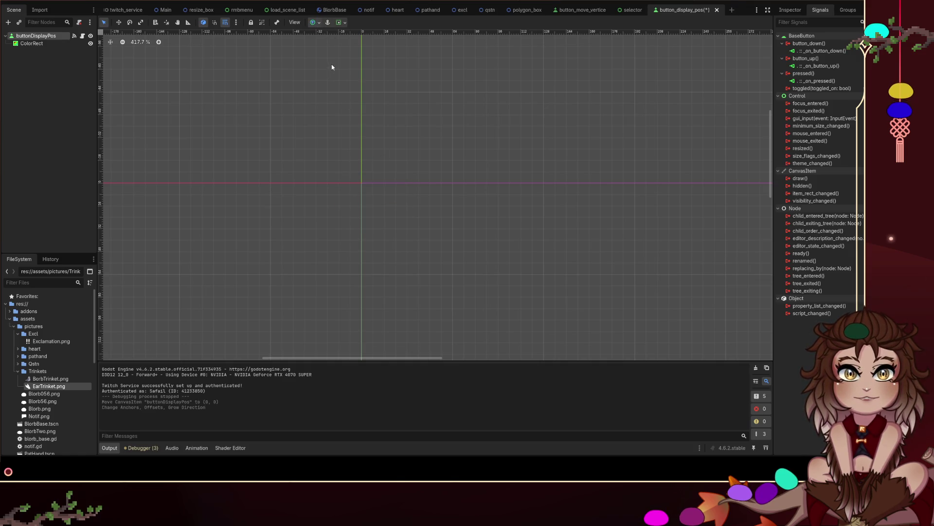
scroll(480, 148, down, 8)
scroll(622, 242, up, 3)
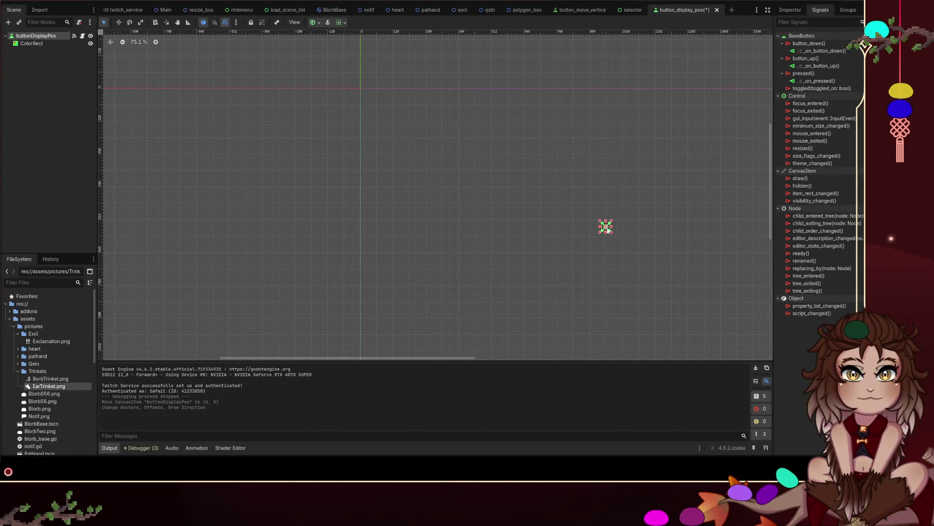
drag(607, 226, 606, 214)
key(ctrl+z)
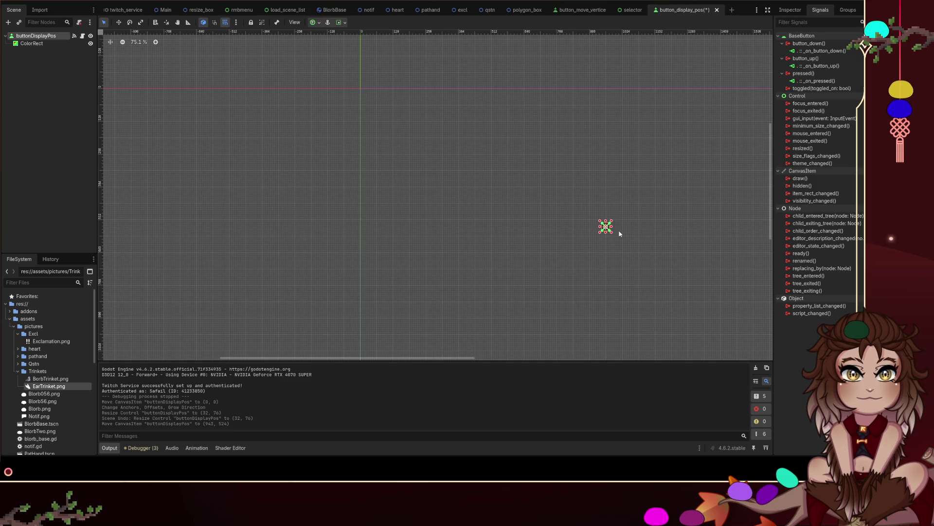
key(Right)
key(Right)
scroll(572, 124, right, 5)
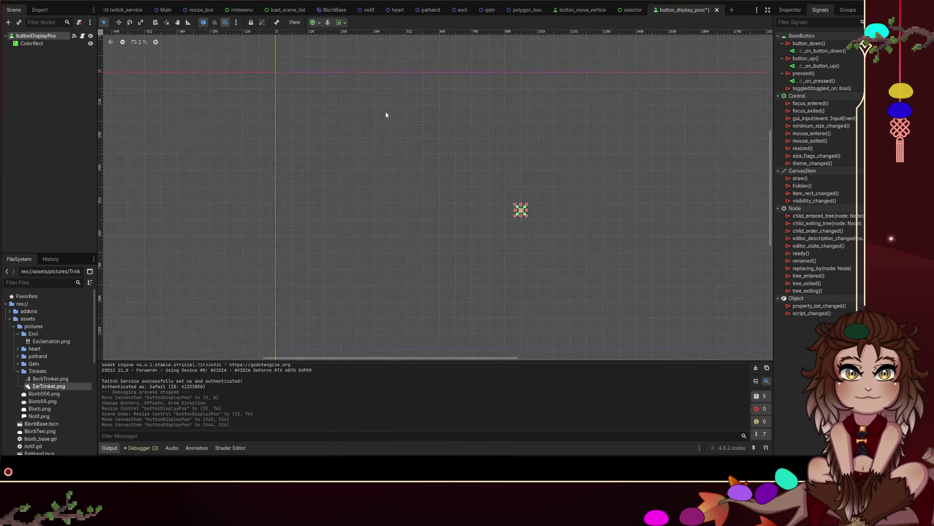
scroll(301, 103, up, 1)
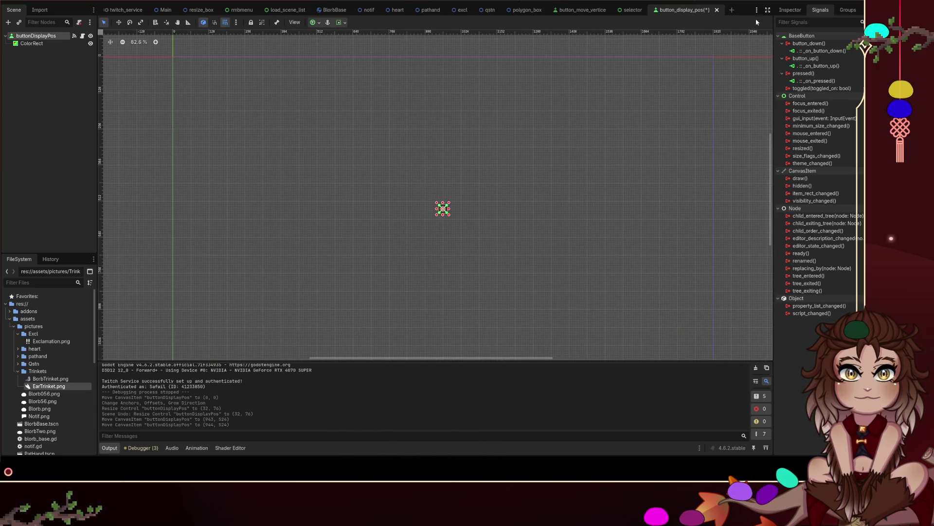
click(808, 1)
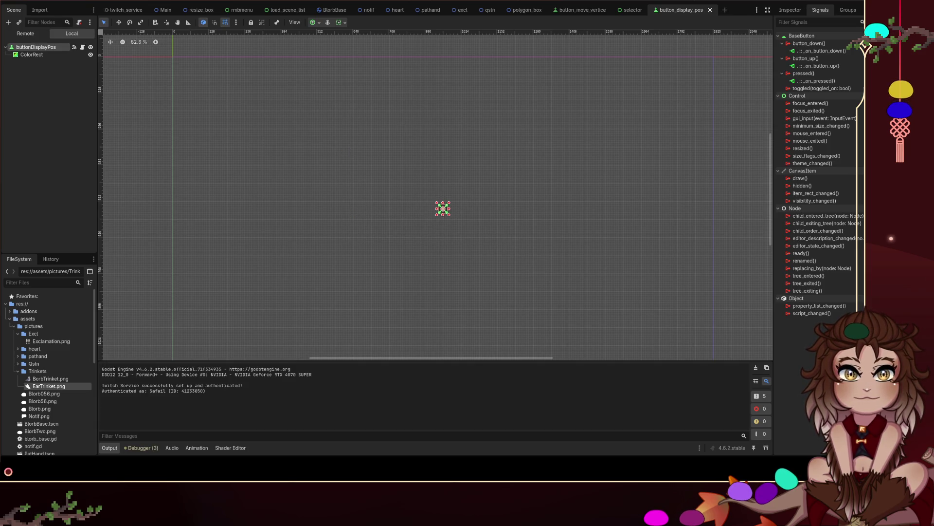
key(F8)
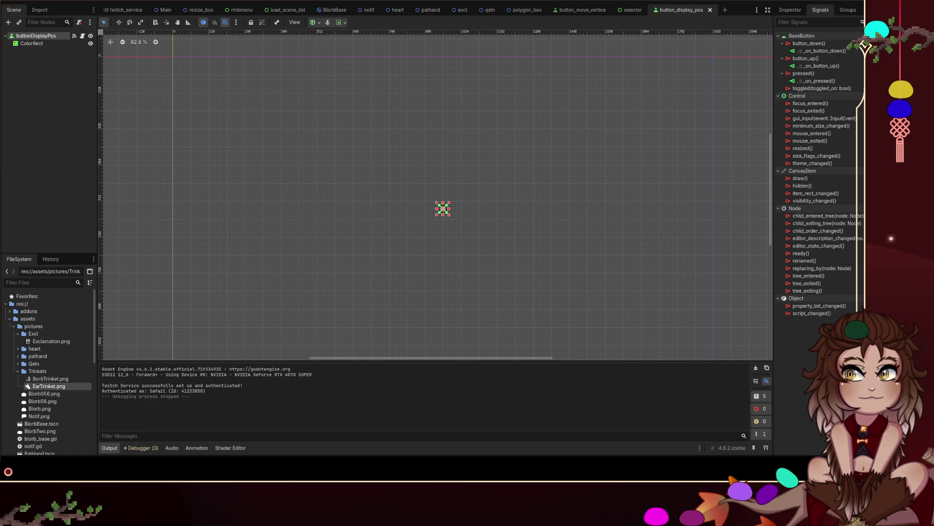
Step: Apply the Top Left anchor preset and snap the button's corner onto (0, 0)
click(314, 23)
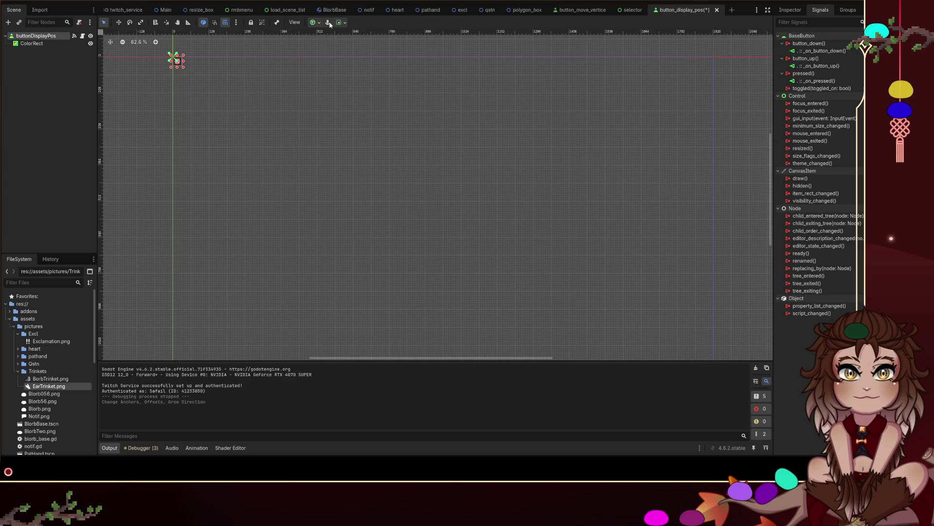
scroll(290, 160, up, 5)
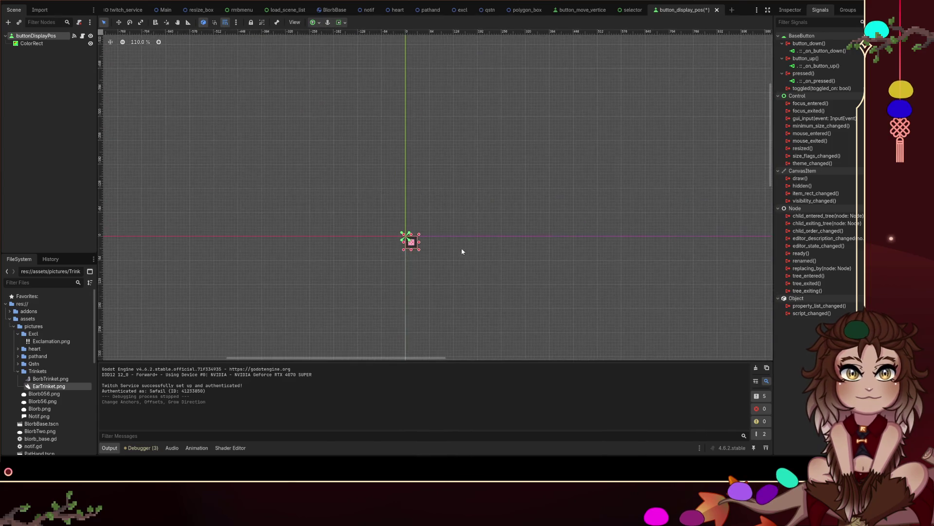
scroll(479, 246, up, 15)
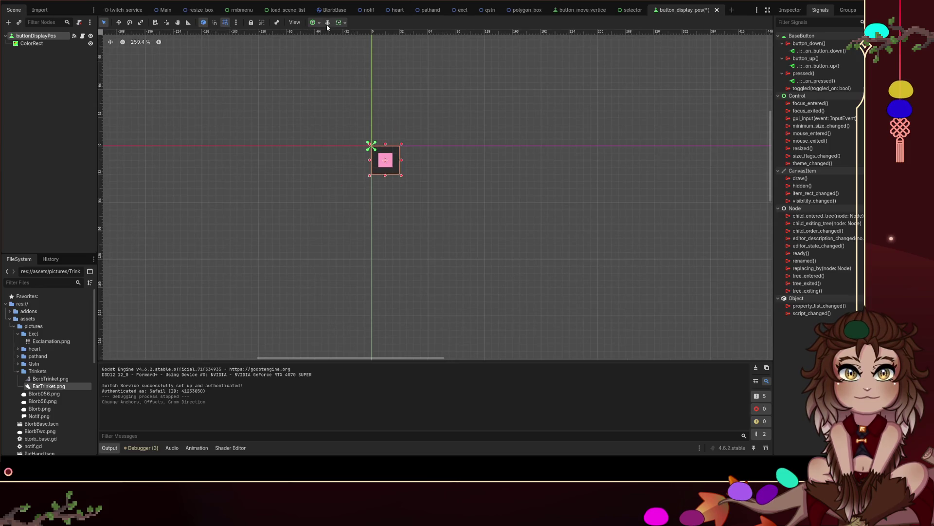
mouse_move(387, 160)
mouse_down()
mouse_move(372, 145)
mouse_move(387, 159)
mouse_move(380, 137)
mouse_up()
click(394, 151)
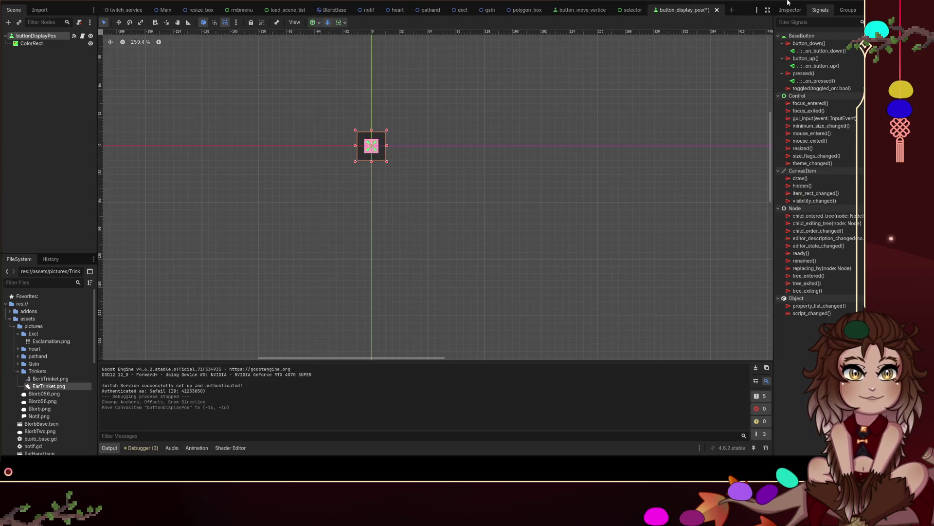
drag(379, 137, 392, 151)
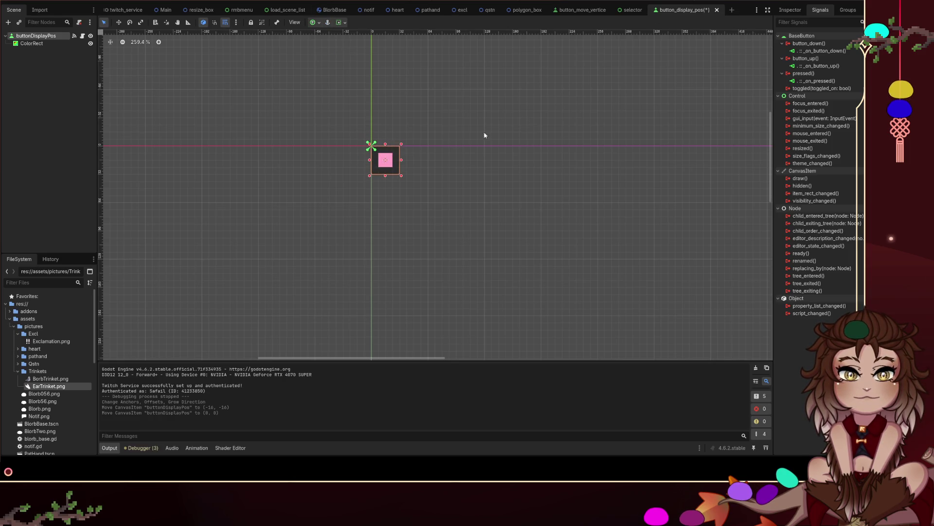
Step: Show the button's Inspector properties, toggle the Tooltip section, and select buttonDisplayPos with ColorRect
click(790, 10)
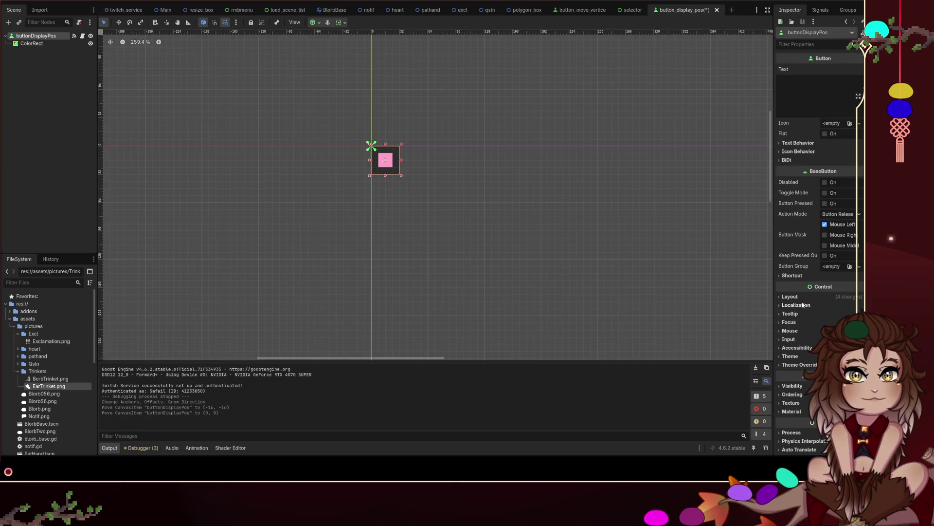
scroll(800, 224, down, 2)
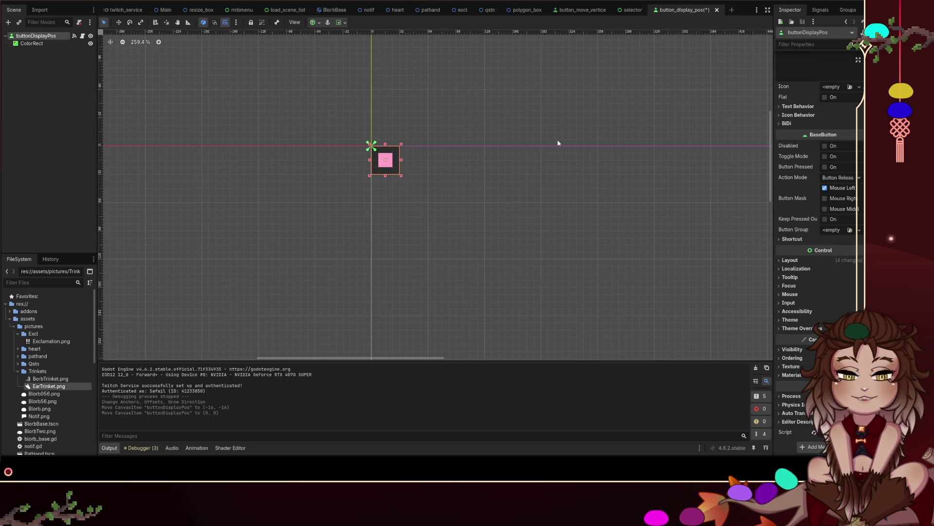
click(806, 279)
click(806, 279)
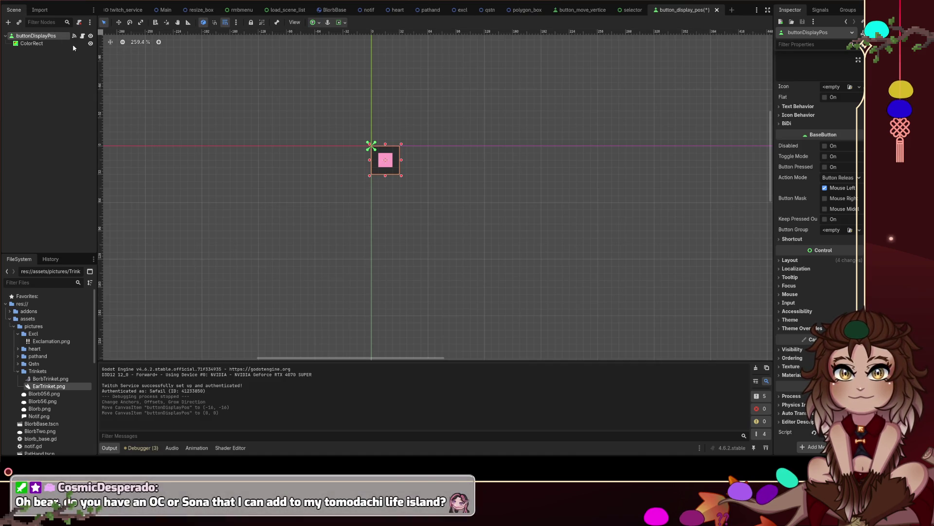
shift+click(34, 44)
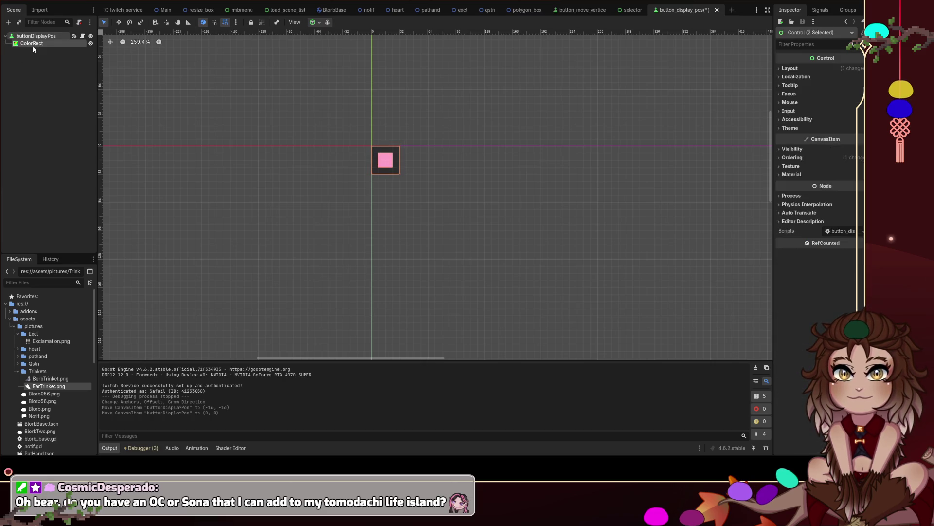
Step: Try cutting the nodes under a new 2D root, then undo and add a Node2D instead
key(ctrl+x)
click(44, 45)
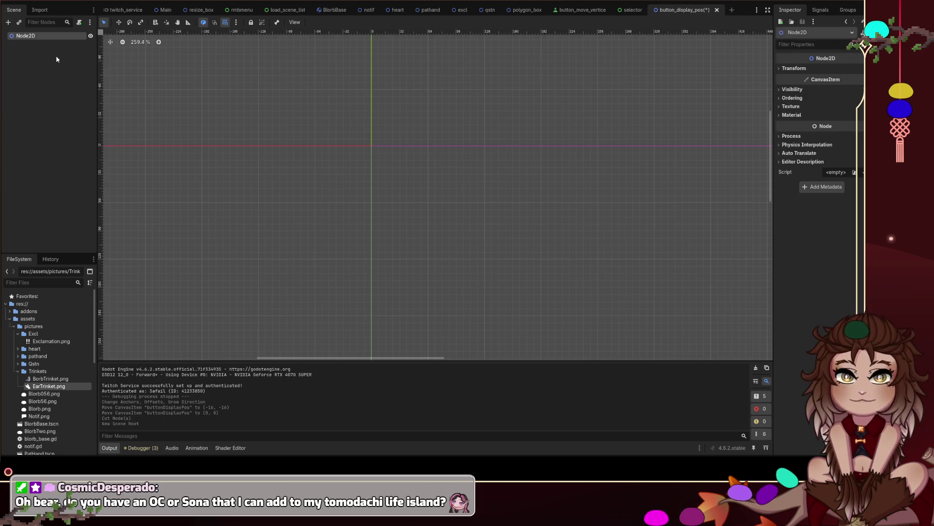
click(320, 198)
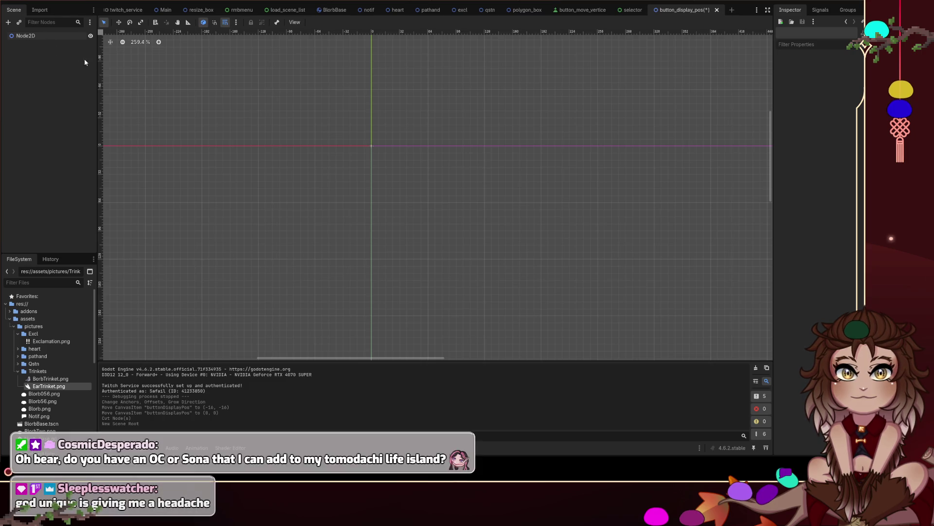
key(ctrl+z)
key(ctrl+z)
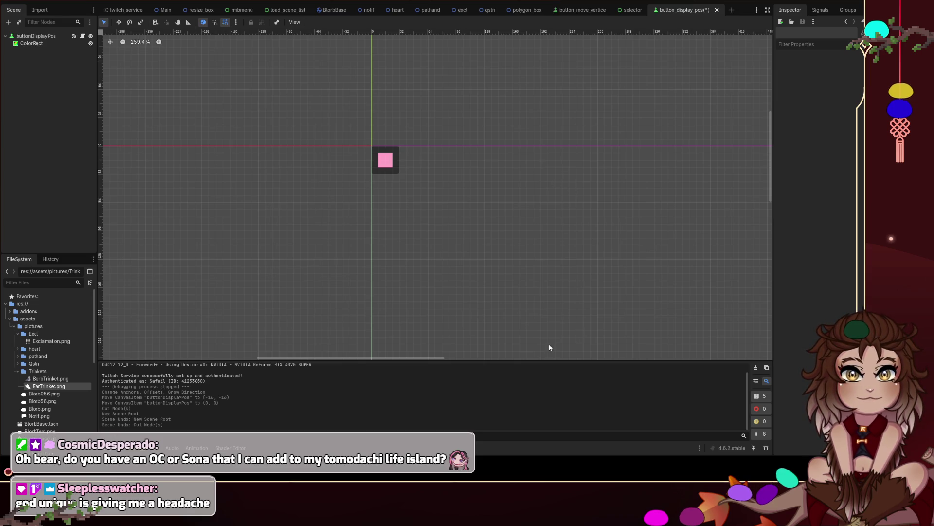
key(ctrl+a)
key(Return)
drag(40, 52, 41, 55)
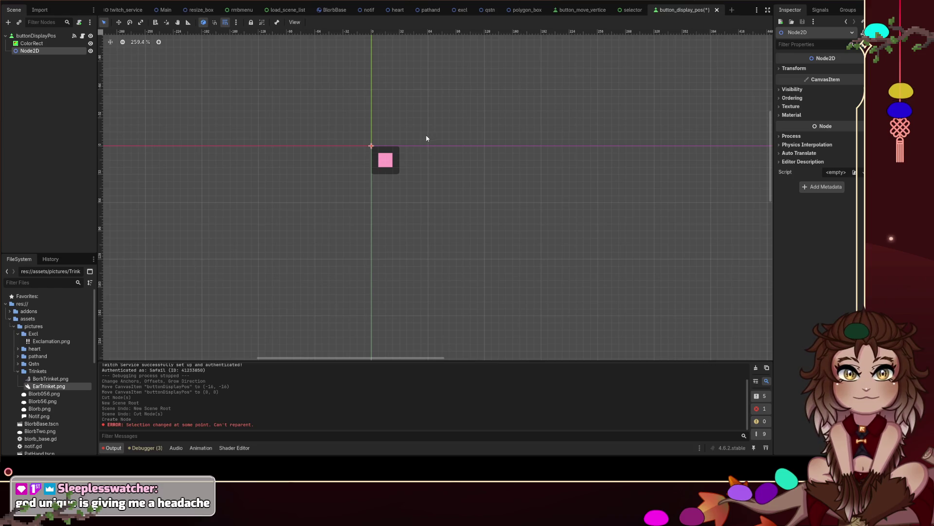
Step: Experiment with pasting ColorRect under Node2D, then undo back to the original tree
click(36, 35)
shift+click(28, 44)
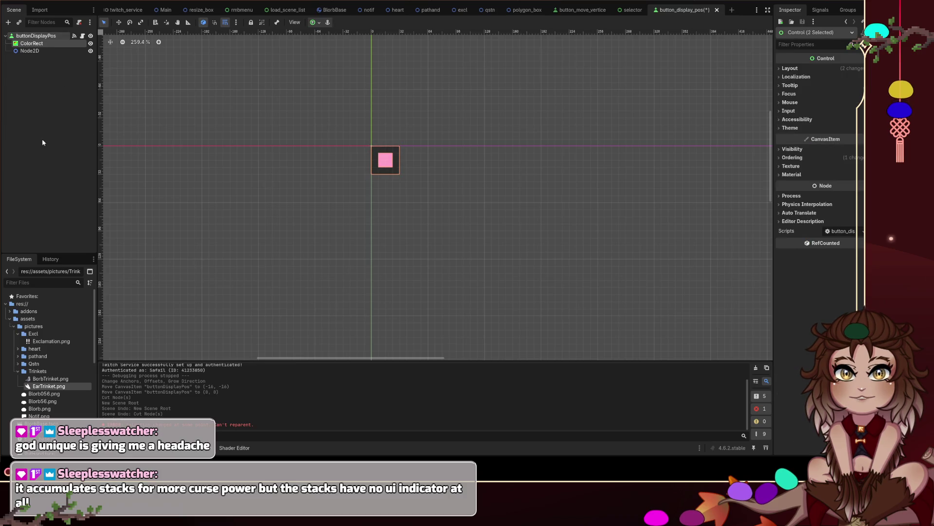
key(ctrl+x)
key(ctrl+z)
click(37, 47)
key(ctrl+x)
click(36, 46)
key(ctrl+v)
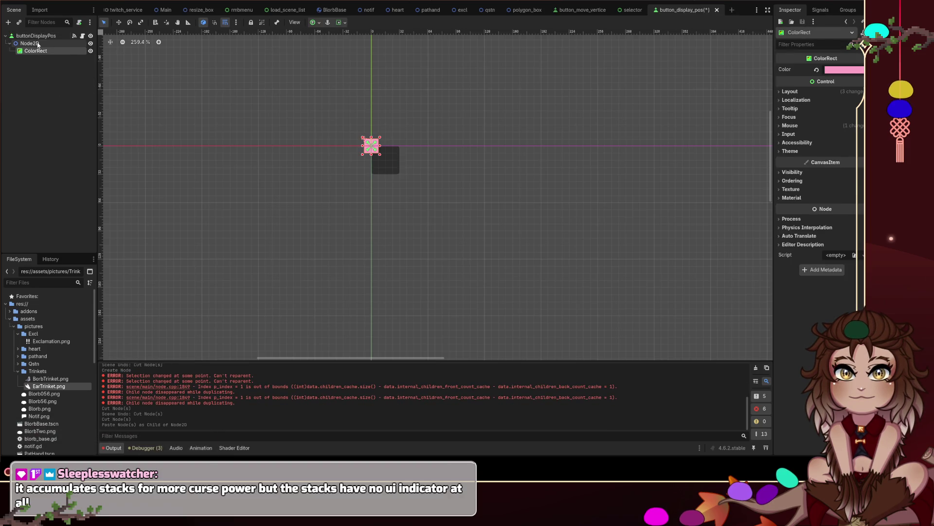
key(ctrl+z)
key(ctrl+z)
key(ctrl+z)
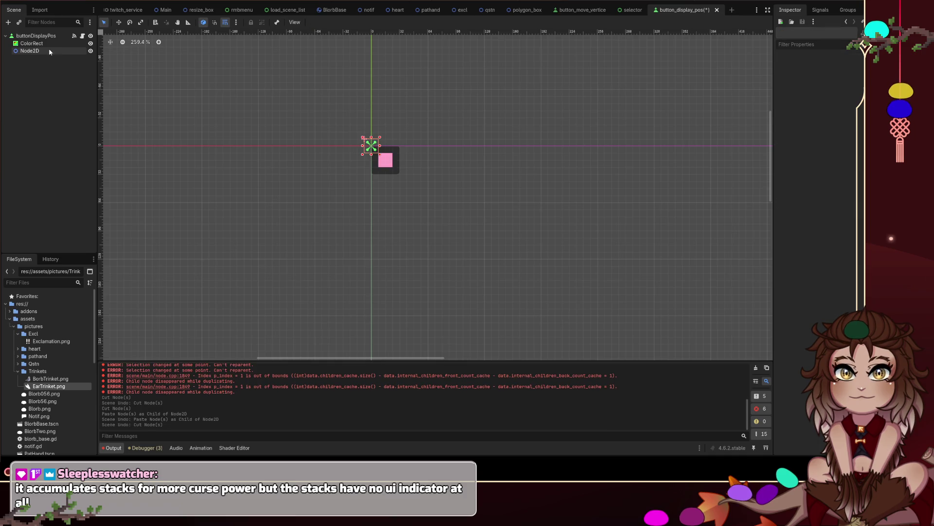
key(ctrl+z)
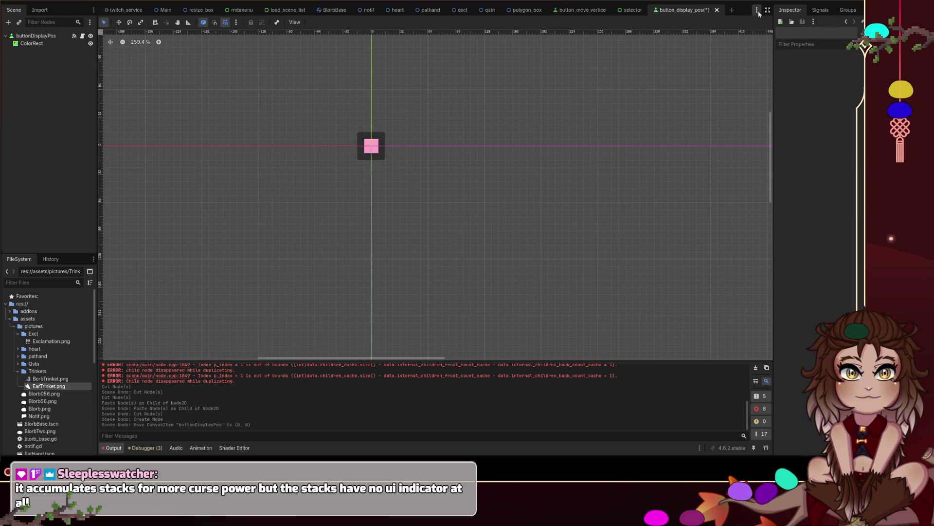
Step: Create a new scene with a Node2D root and cut buttonDisplayPos out of button_display_pos
click(732, 10)
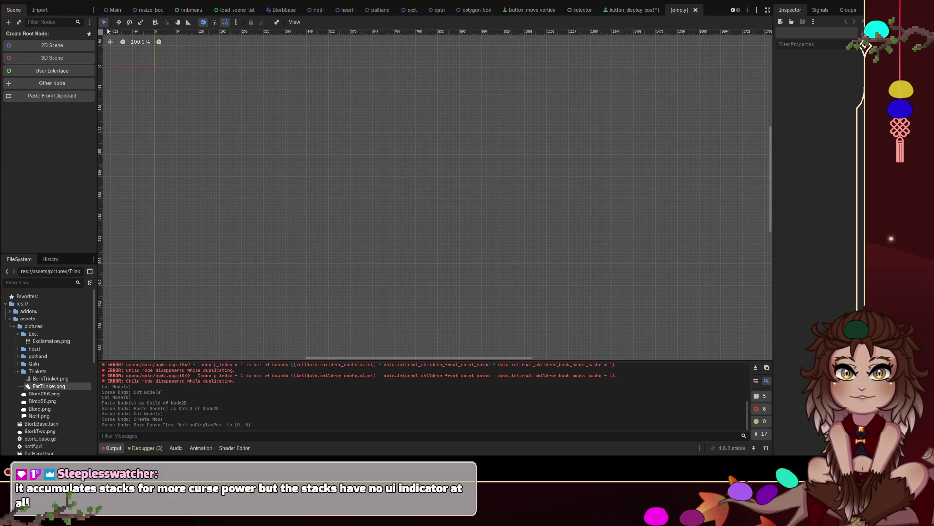
click(52, 45)
click(615, 15)
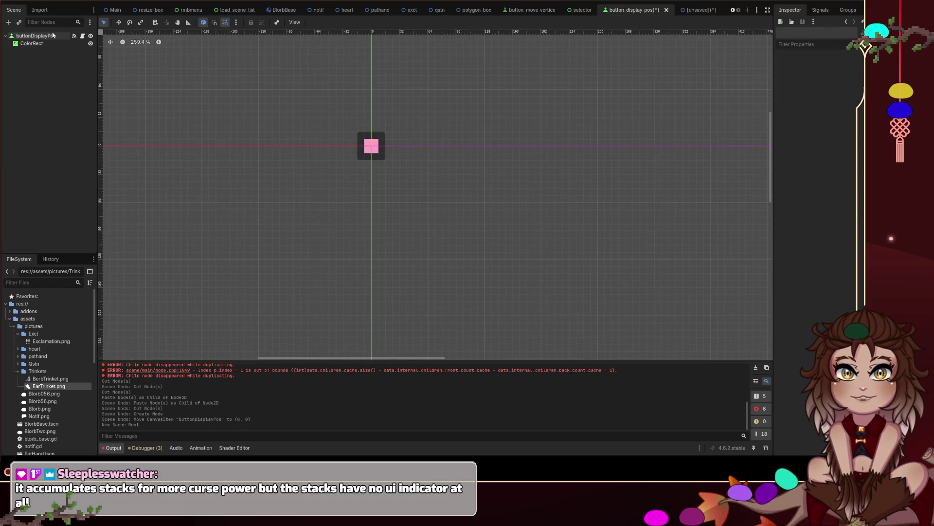
key(ctrl+x)
click(708, 15)
key(ctrl+v)
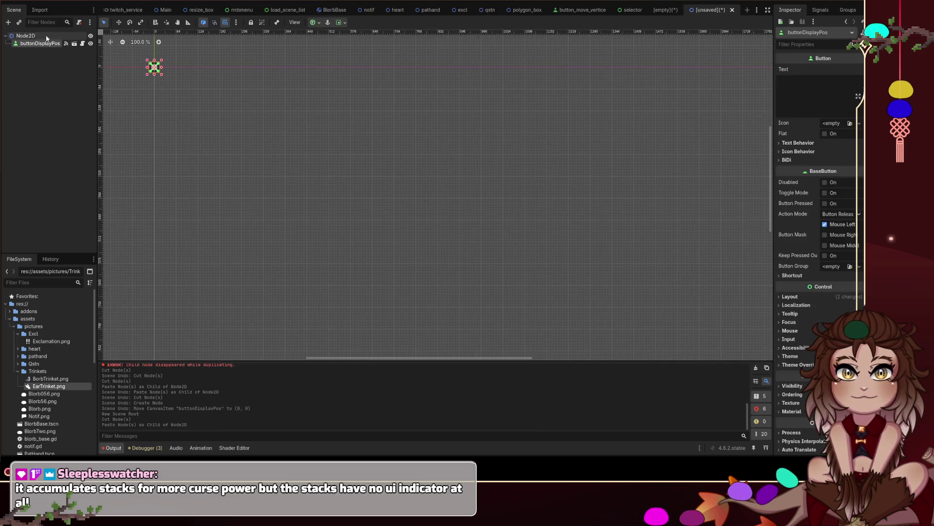
click(665, 10)
key(ctrl+z)
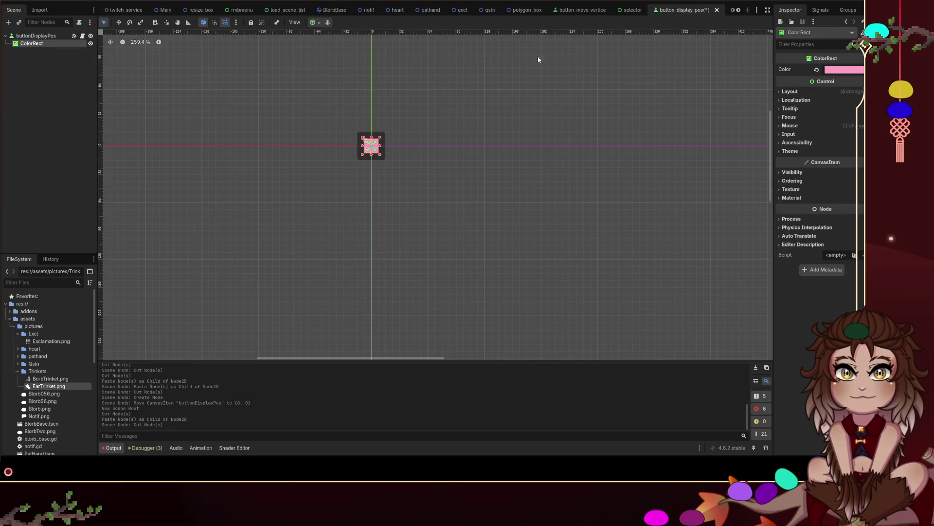
key(ctrl+x)
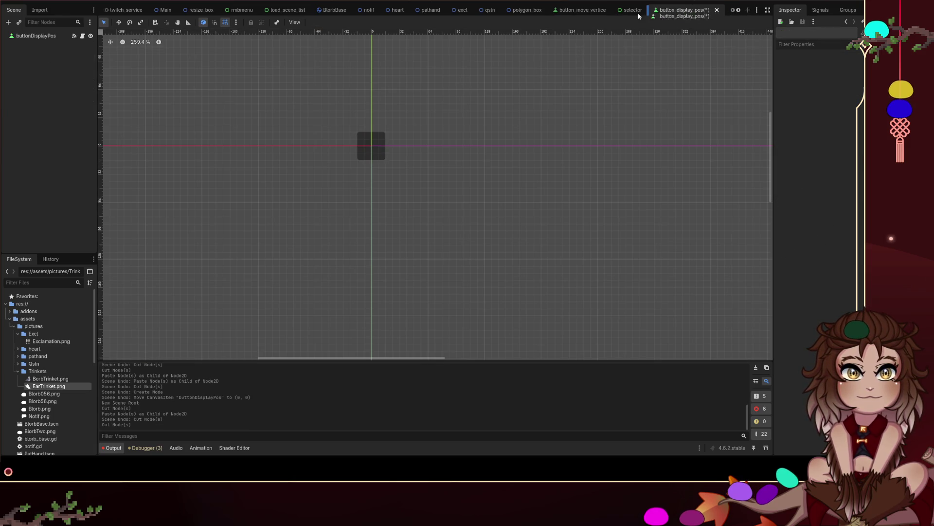
click(738, 10)
click(694, 11)
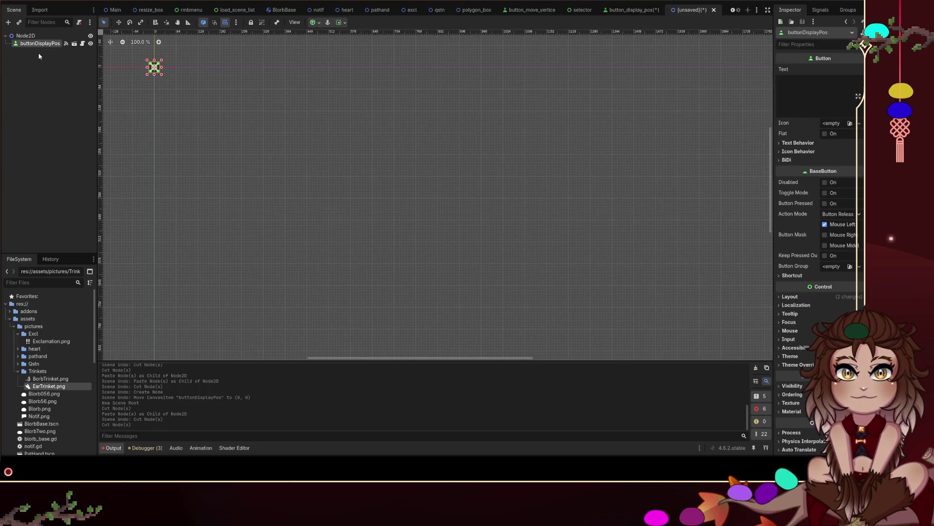
Step: Paste ColorRect2 under buttonDisplayPos in the new scene and cut the whole Node2D tree
click(40, 43)
key(ctrl+v)
click(48, 71)
scroll(305, 151, up, 1)
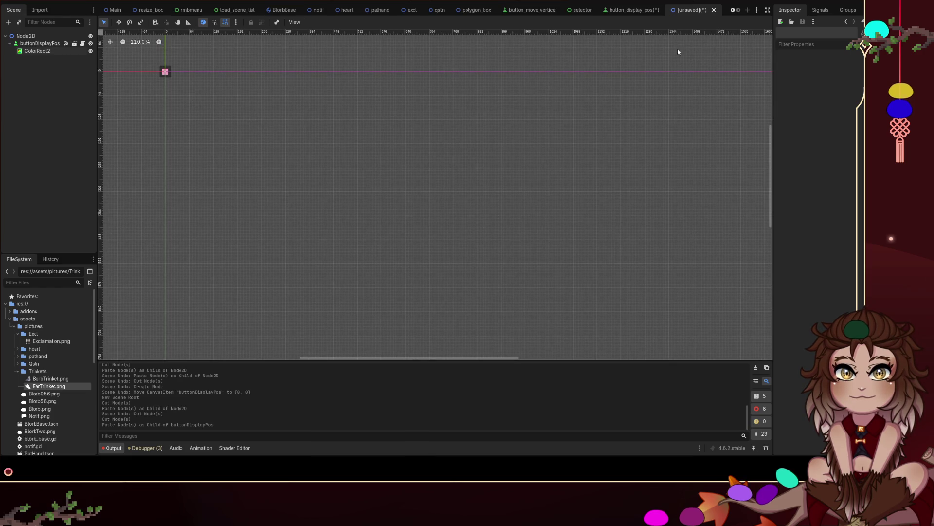
click(25, 36)
key(ctrl+x)
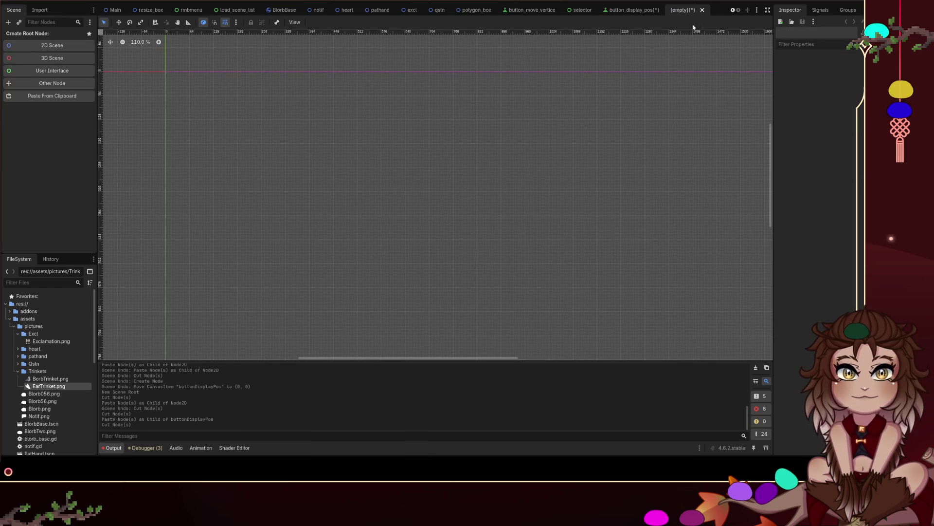
Step: Replace button_display_pos's old buttonDisplayPos root with the pasted Node2D tree
click(633, 10)
click(36, 36)
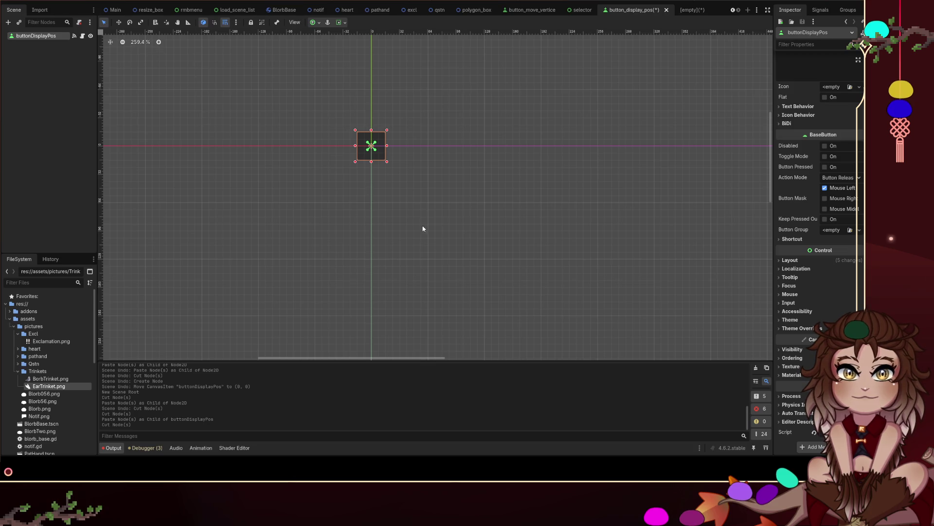
key(Delete)
key(ctrl+v)
scroll(339, 122, up, 5)
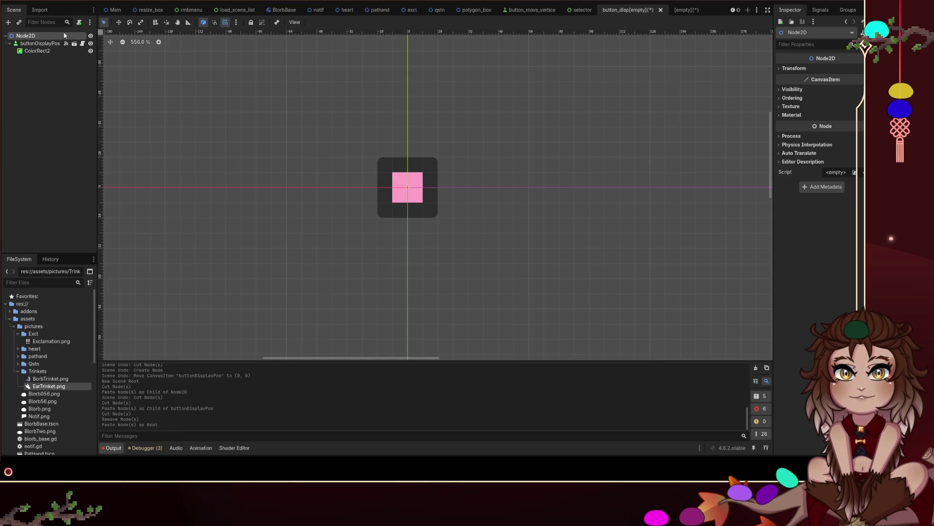
click(820, 10)
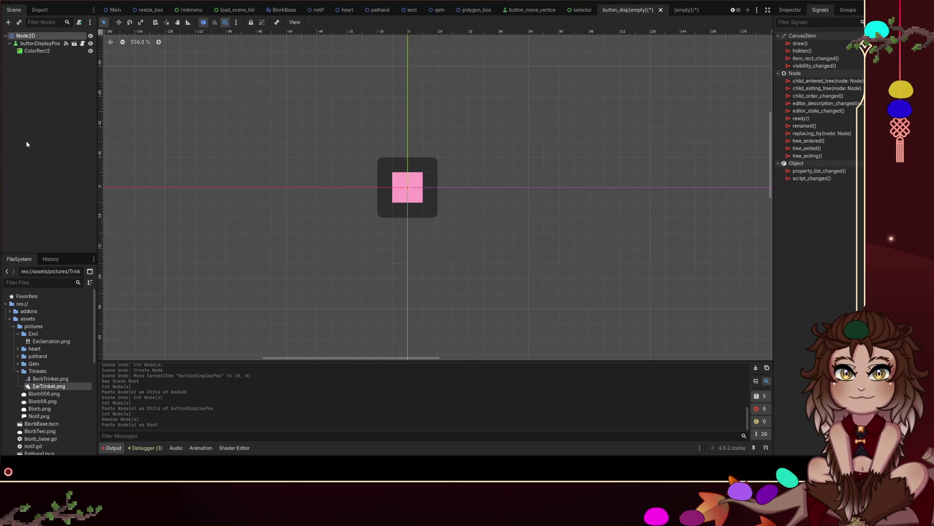
Step: Attach button_display_pos.gd to the Node2D root from the FileSystem dock
scroll(85, 376, down, 5)
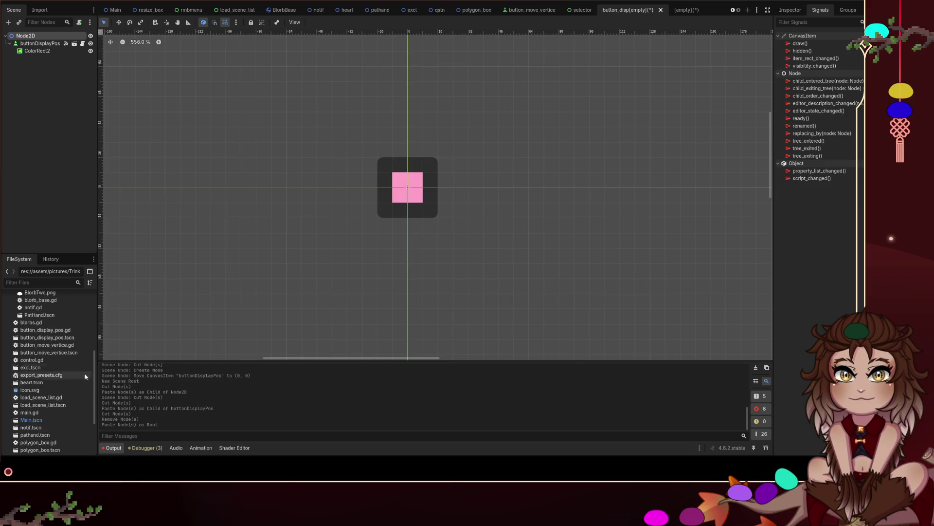
click(69, 331)
mouse_move(69, 334)
mouse_down()
mouse_move(104, 332)
mouse_move(90, 67)
mouse_move(29, 37)
mouse_up()
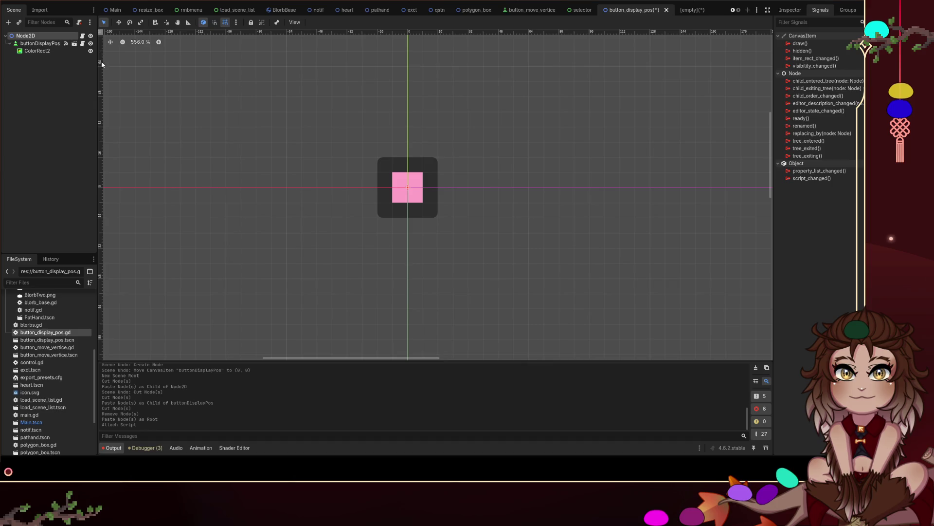
click(68, 43)
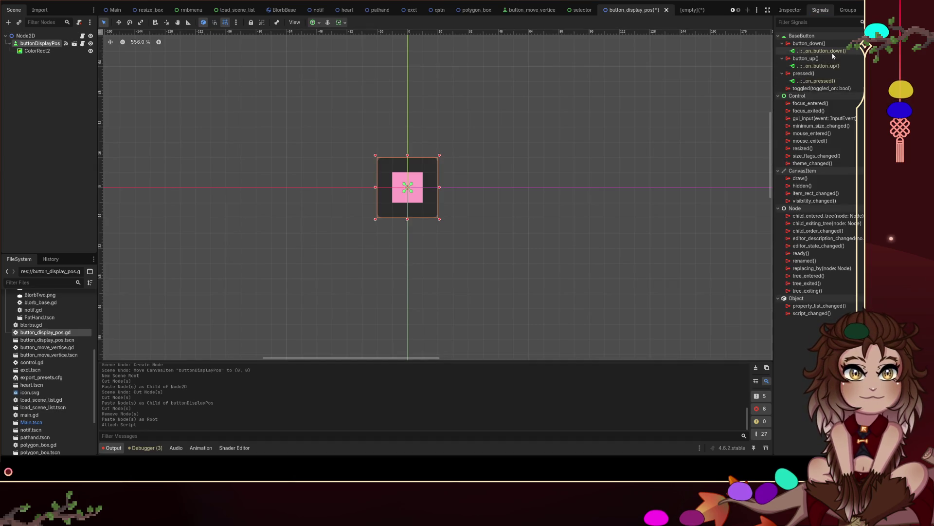
Step: Disconnect button_down, button_up and pressed from buttonDisplayPos and detach its script
click(820, 43)
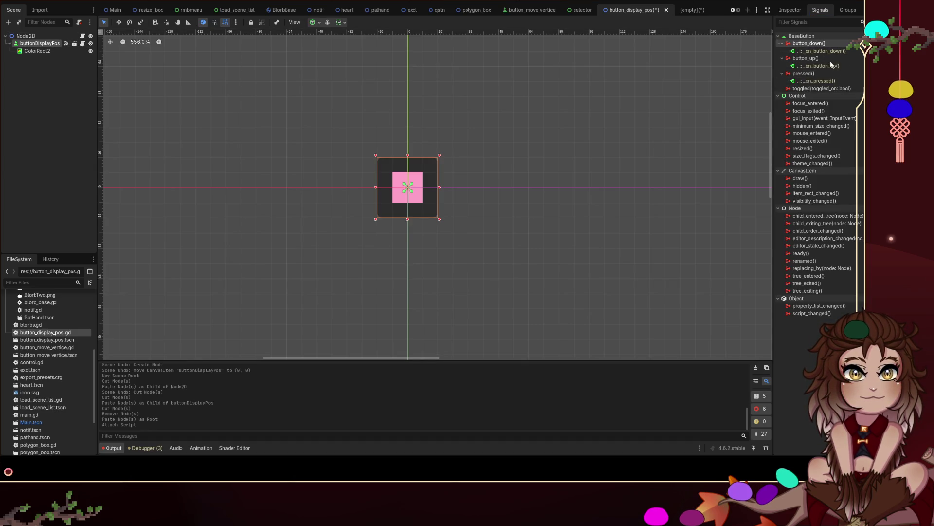
click(823, 51)
key(Delete)
click(825, 58)
key(Delete)
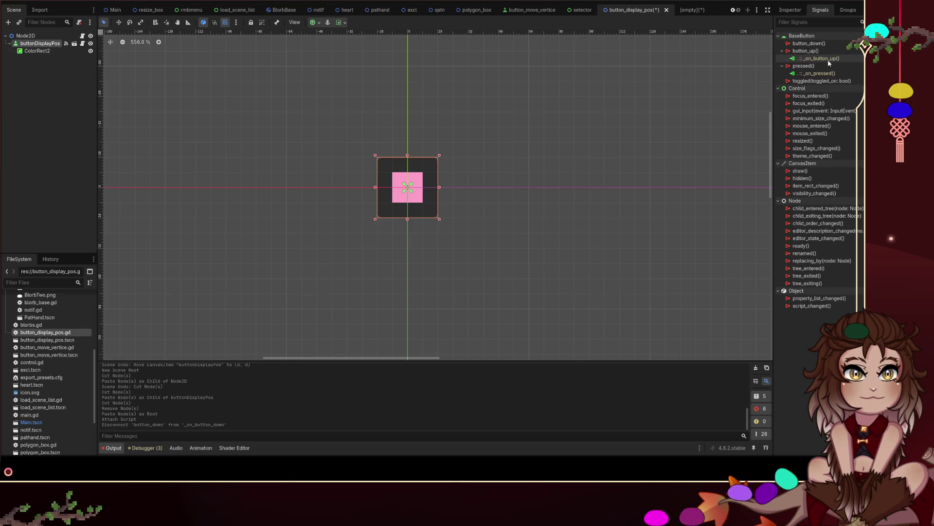
click(829, 65)
key(Delete)
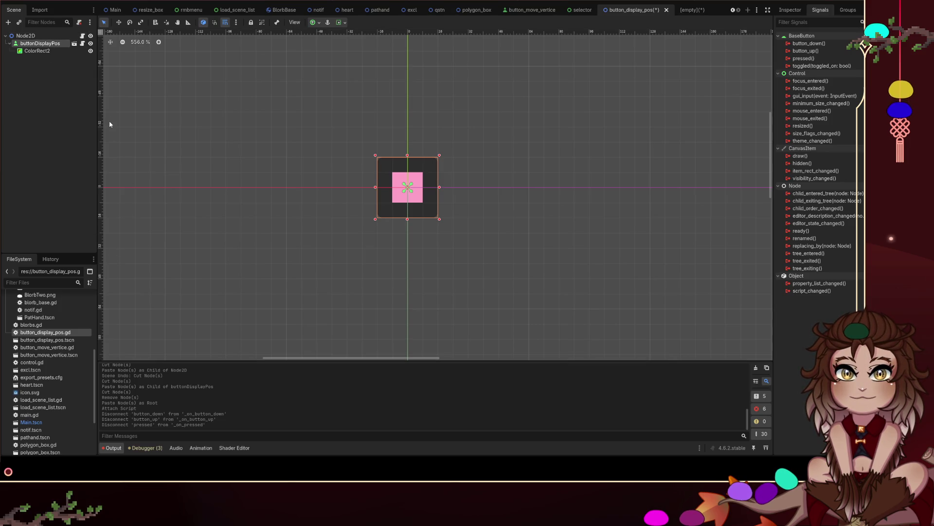
click(79, 22)
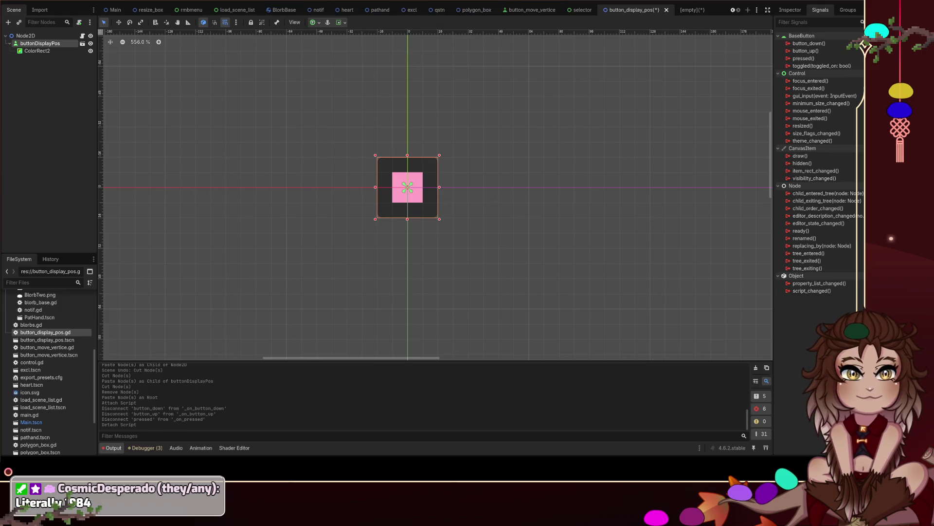
Step: Link buttonDisplayPos's button_down signal to the _on_button_down handler
click(820, 43)
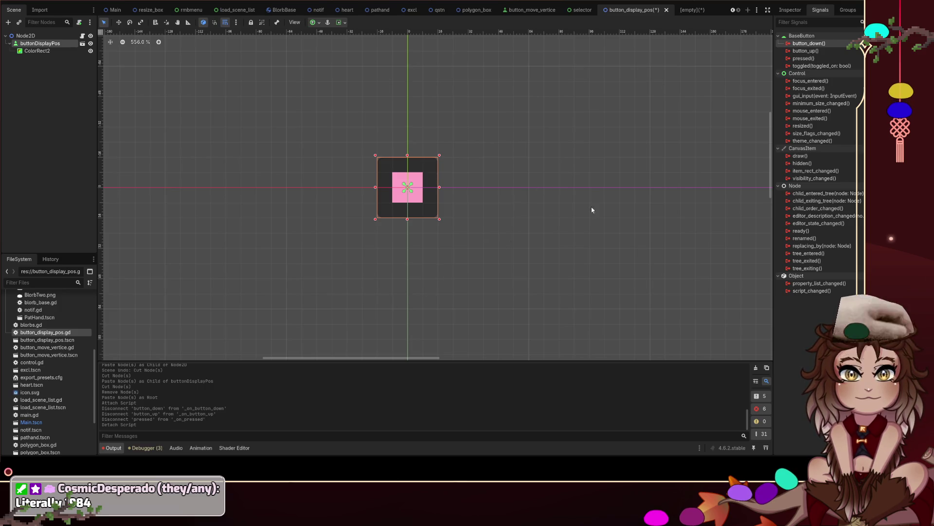
double_click(809, 43)
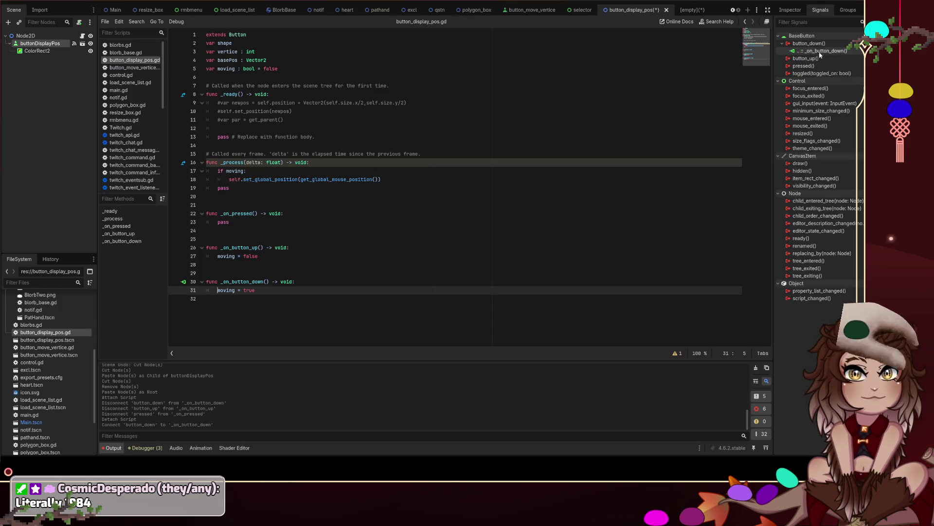
Step: Remove the mistaken button_up link to _on_button_down and reconnect button_up to _on_button_up
click(827, 58)
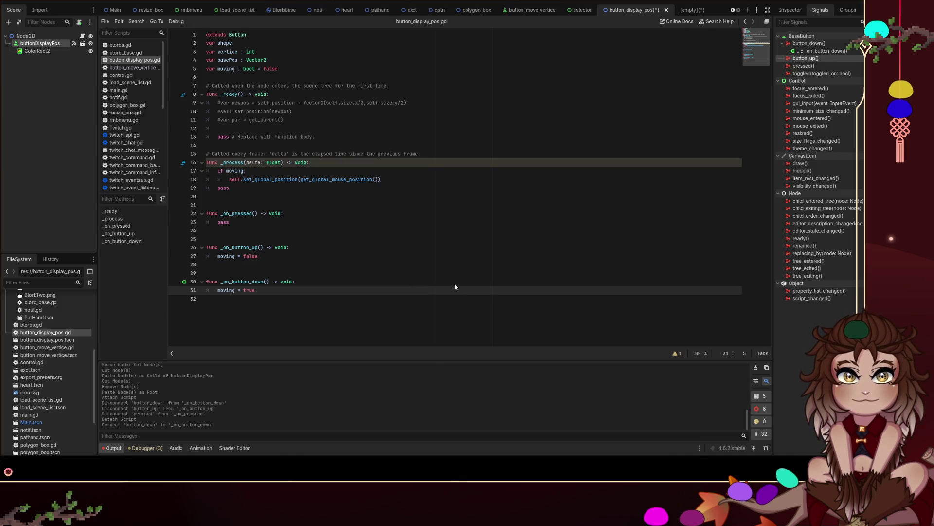
drag(423, 162, 382, 300)
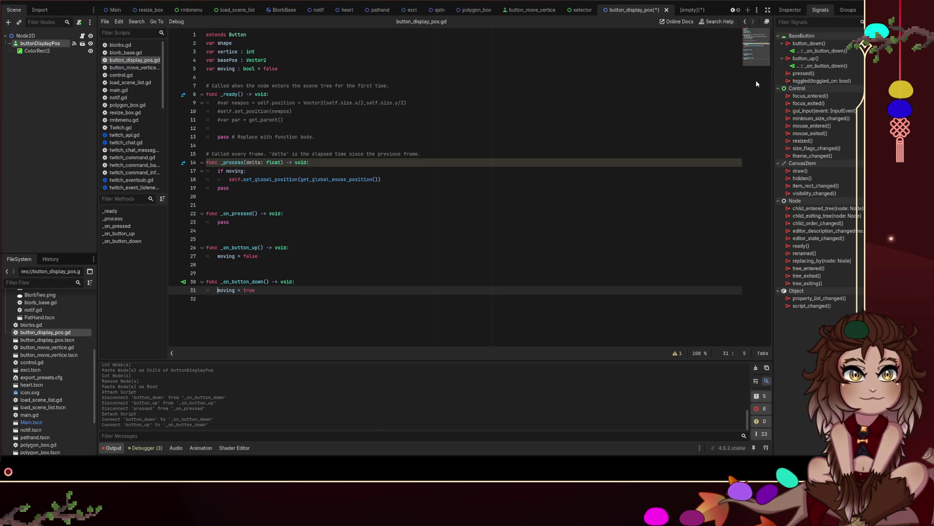
right_click(841, 68)
click(836, 81)
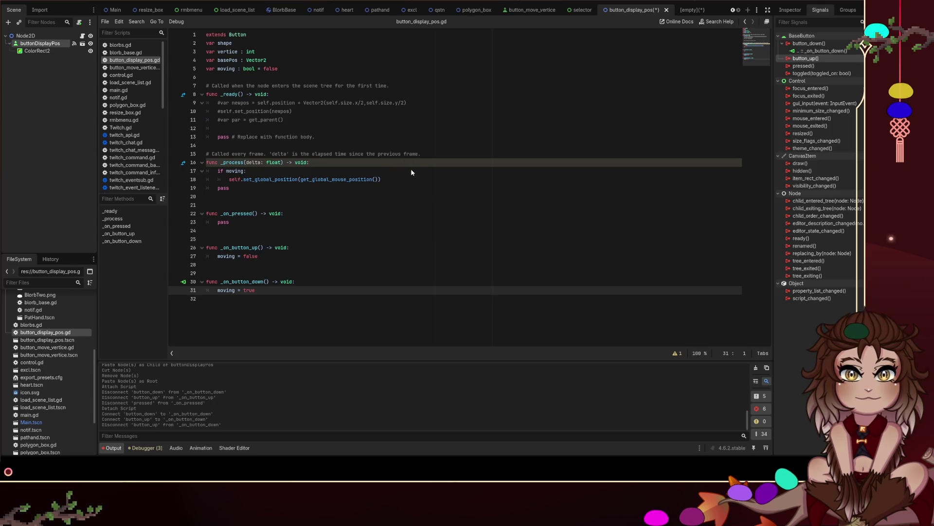
drag(806, 58, 234, 251)
click(26, 36)
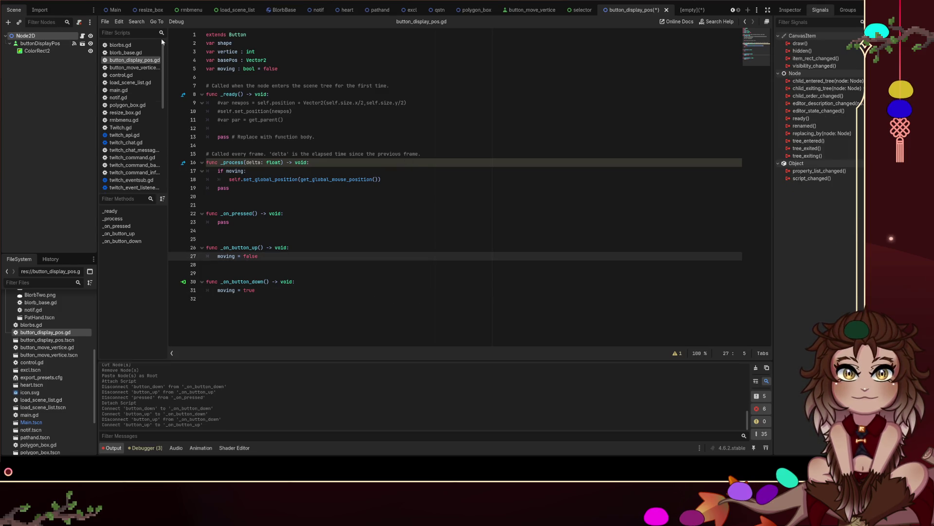
click(631, 10)
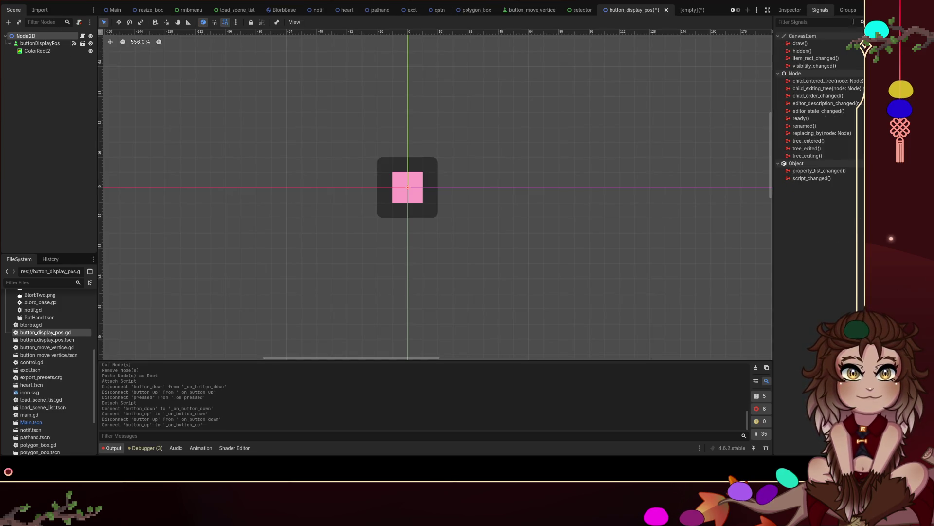
Step: Show the Node2D root's Transform values (position 0, 0) in the Inspector, glance at its script, and return to 2D
click(790, 10)
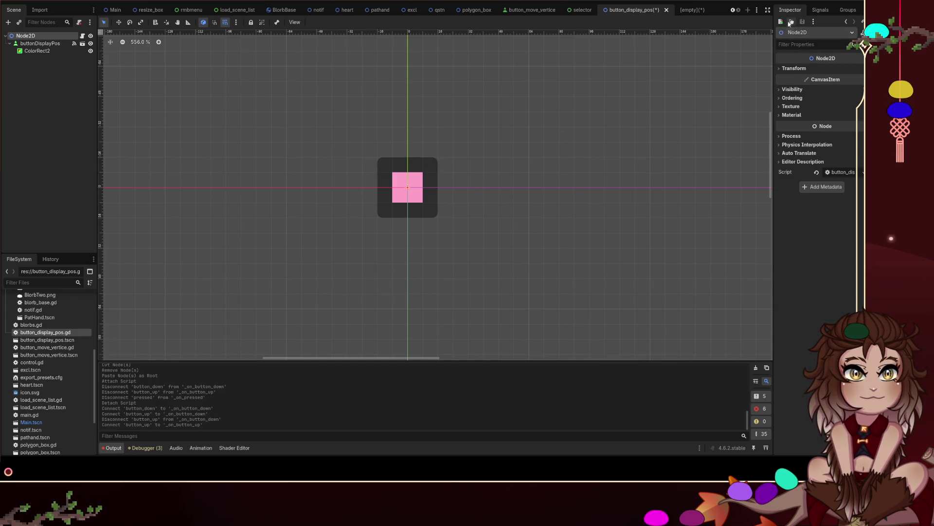
click(794, 68)
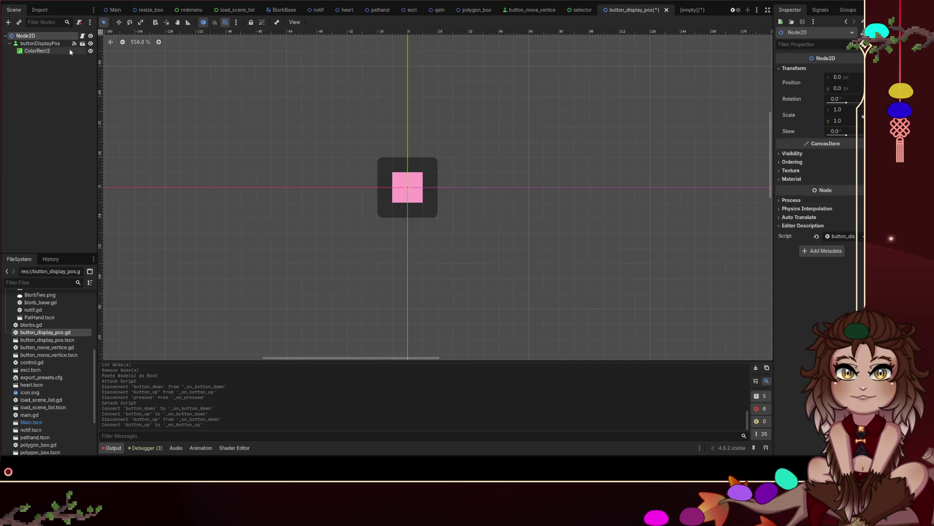
click(82, 36)
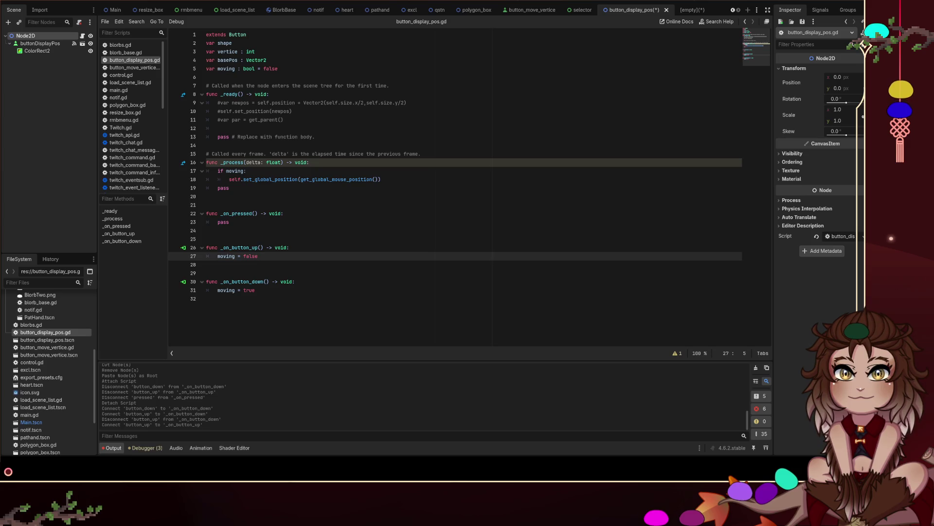
click(385, 1)
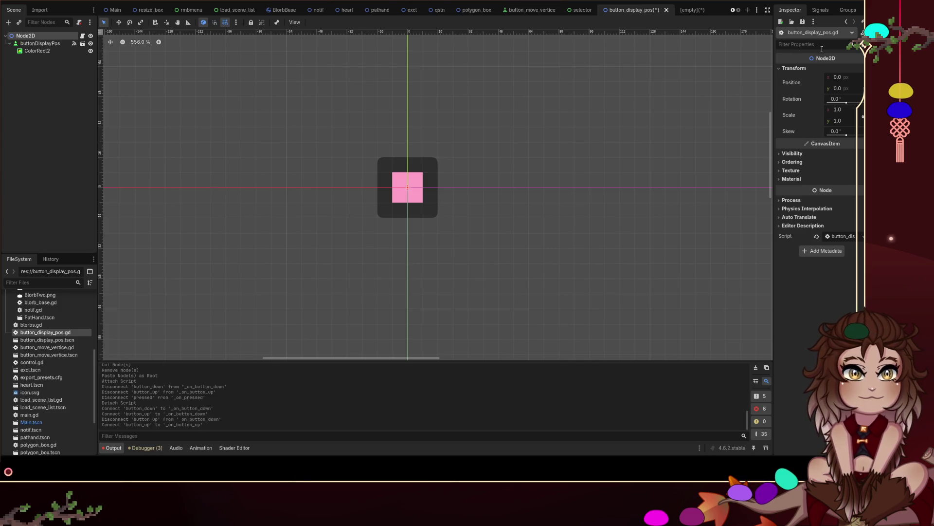
Step: Expand and collapse Node2D's Ordering and Process sections in the Inspector
click(803, 164)
click(803, 165)
click(803, 165)
click(803, 165)
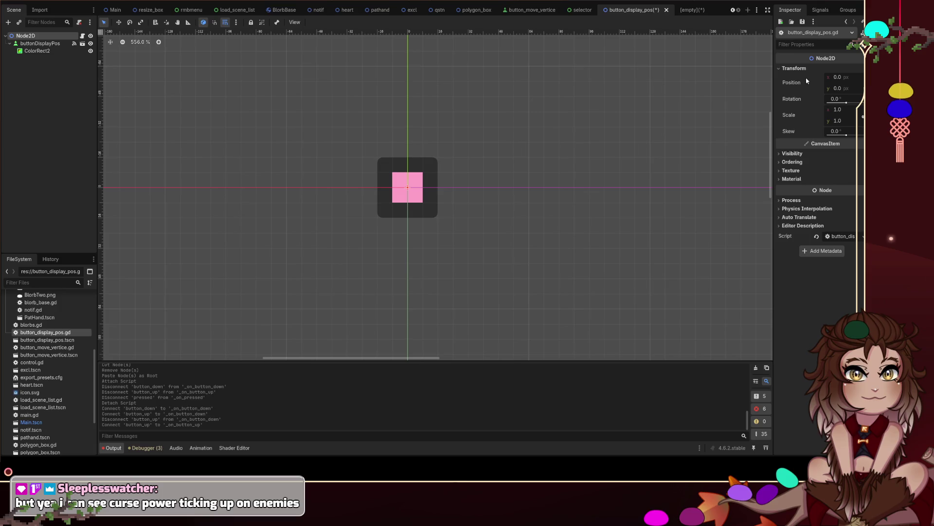
click(799, 201)
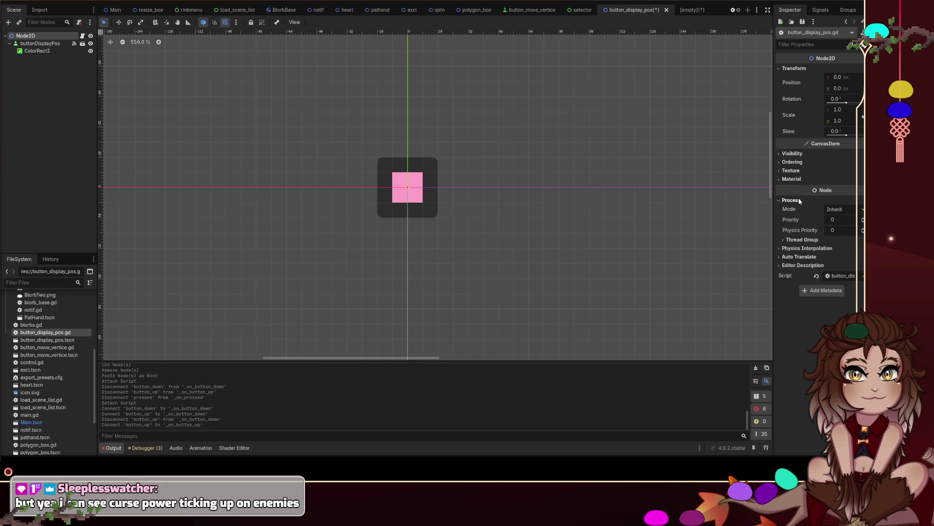
click(799, 201)
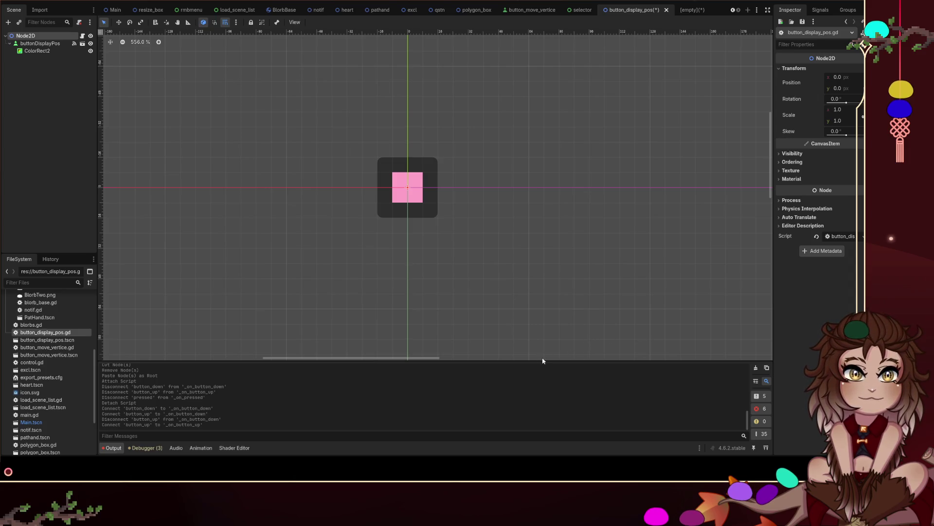
key(ctrl+shift+z)
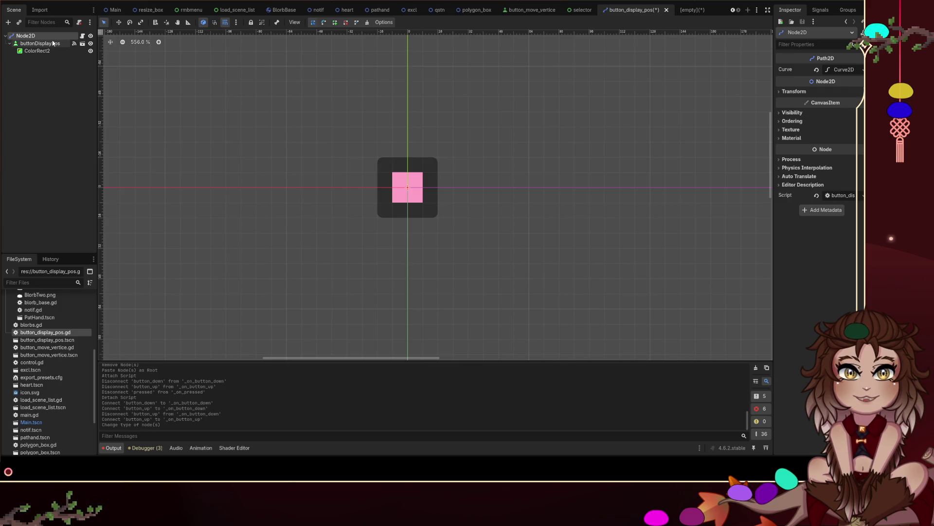
click(857, 69)
click(817, 91)
click(813, 90)
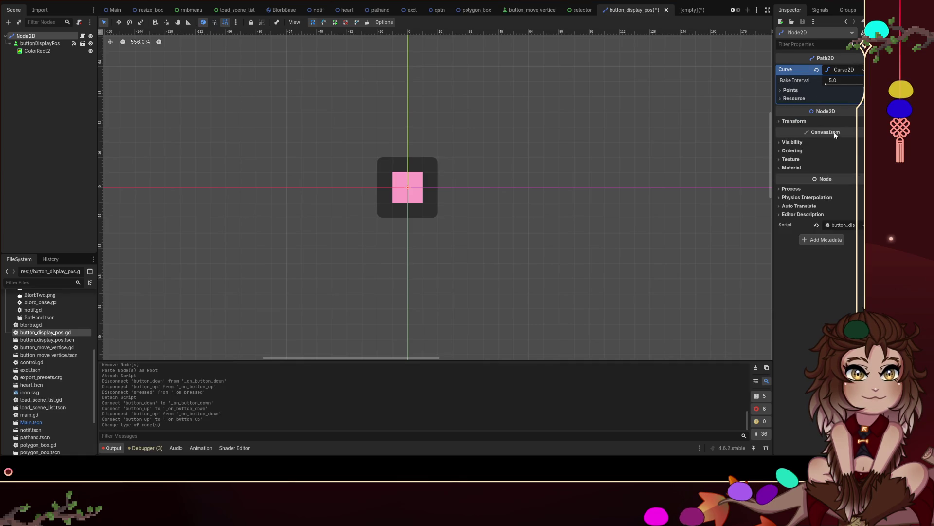
click(817, 69)
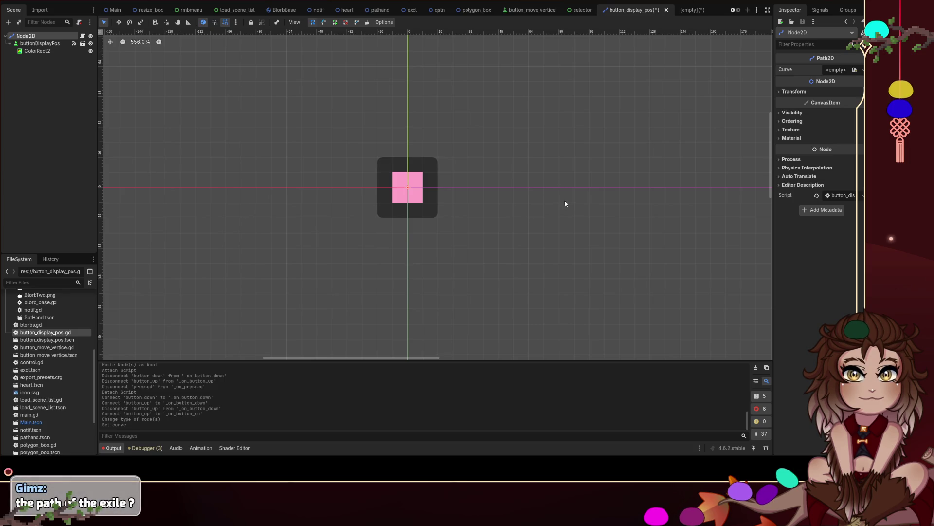
key(ctrl+z)
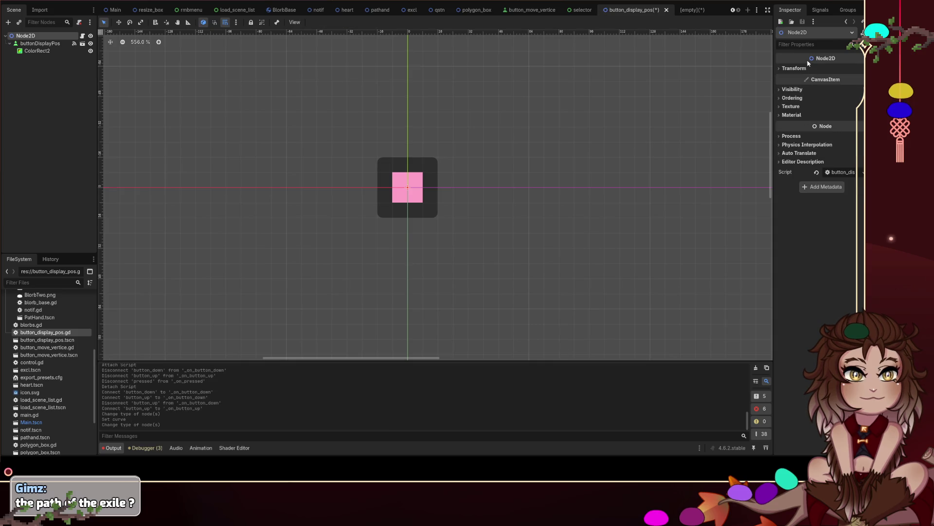
click(808, 67)
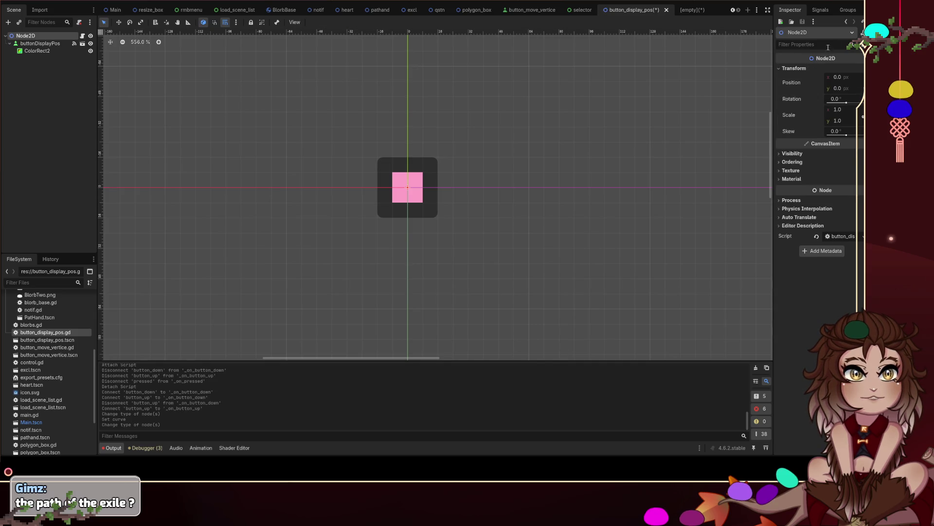
Step: Open the Node2D class documentation and step through its matches for 'offset'
click(862, 33)
key(ctrl+f)
text(offset)
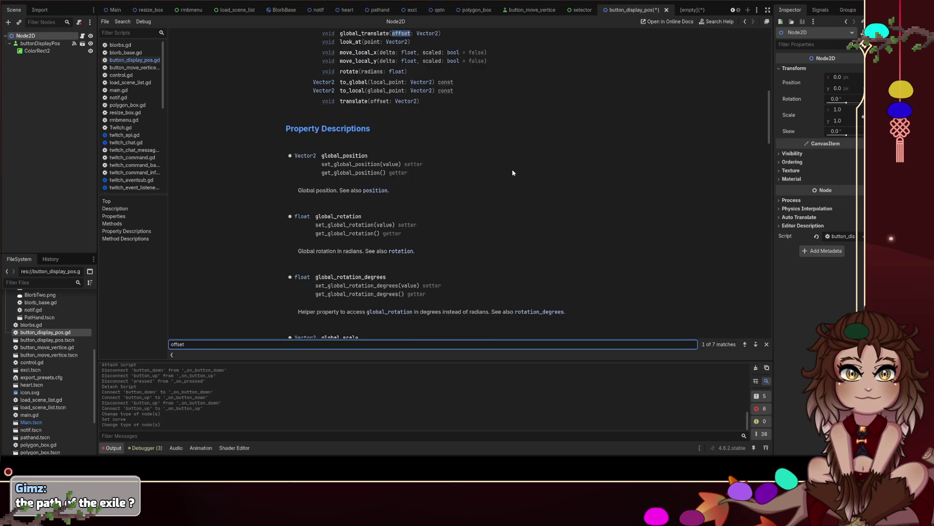
key(Return)
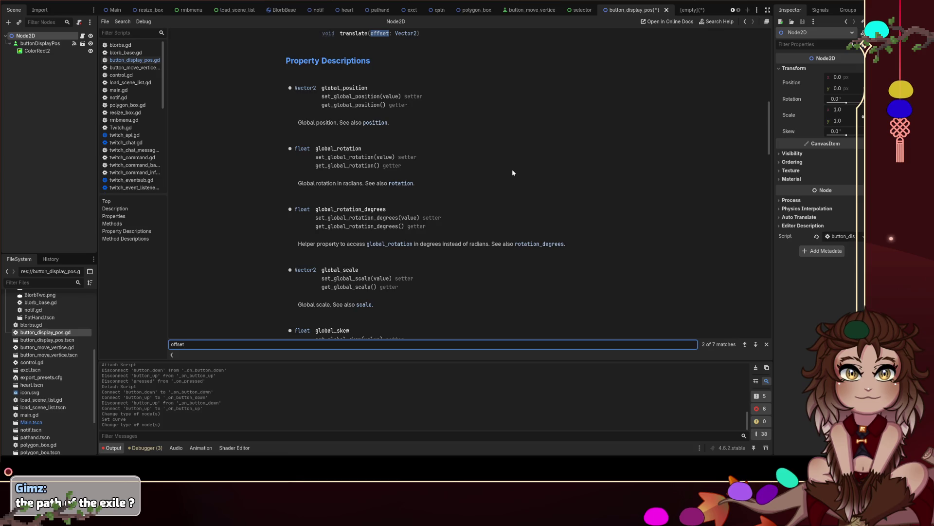
key(Return)
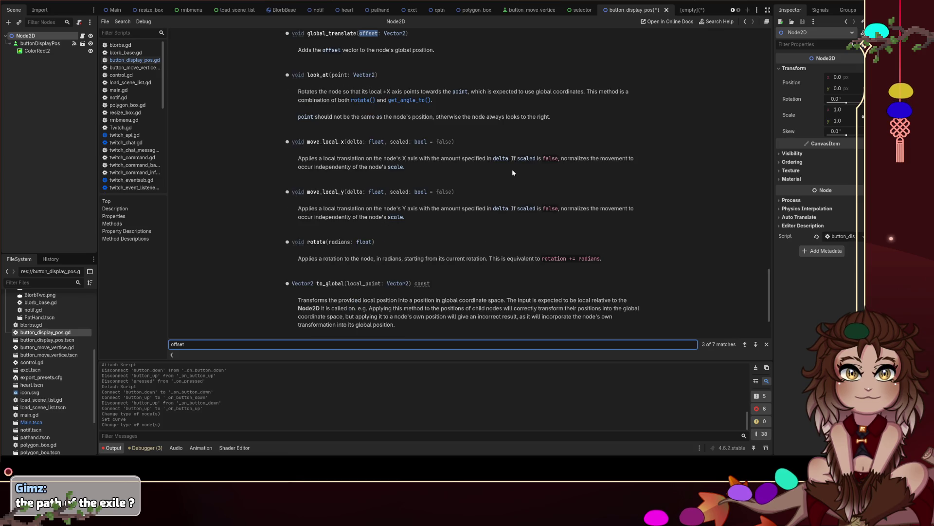
key(Return)
key(Return)
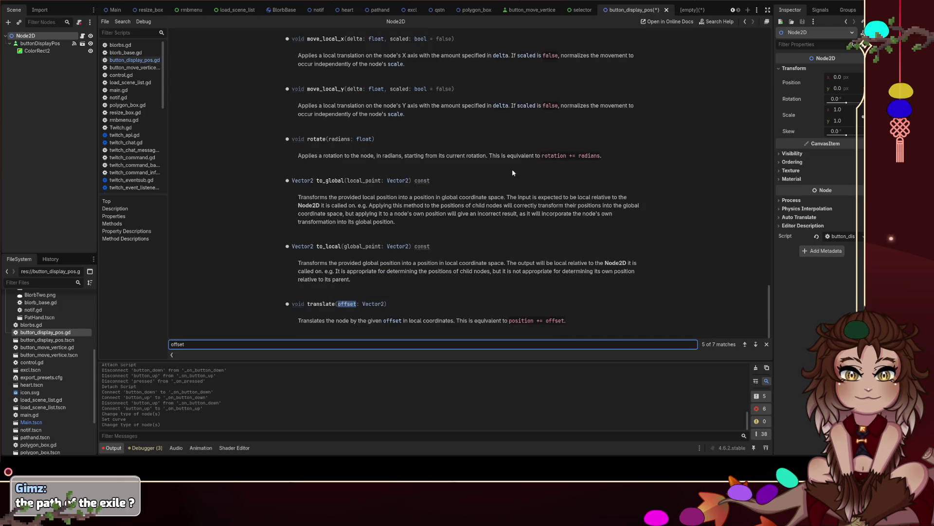
key(Return)
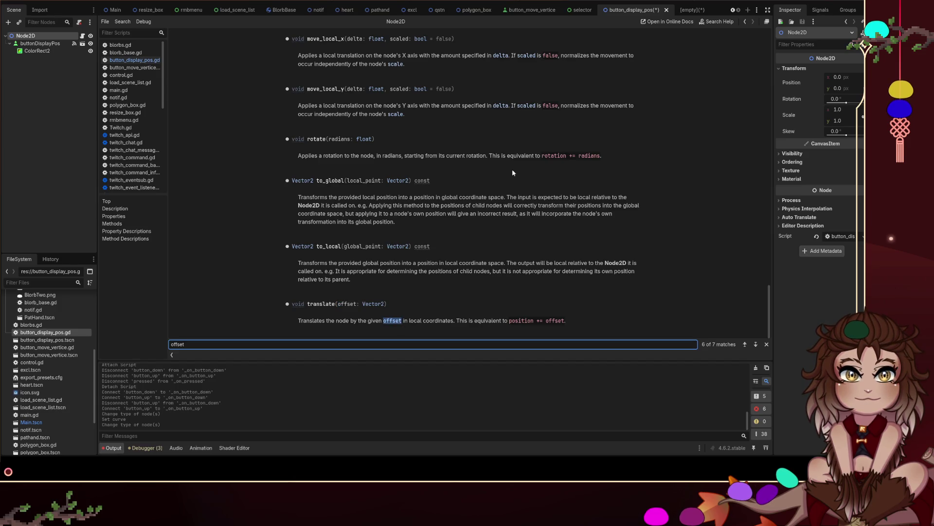
key(Return)
key(Return)
Step: Search the docs for 'position', read the position property, then reopen button_display_pos.gd
key(ctrl+a)
text(position)
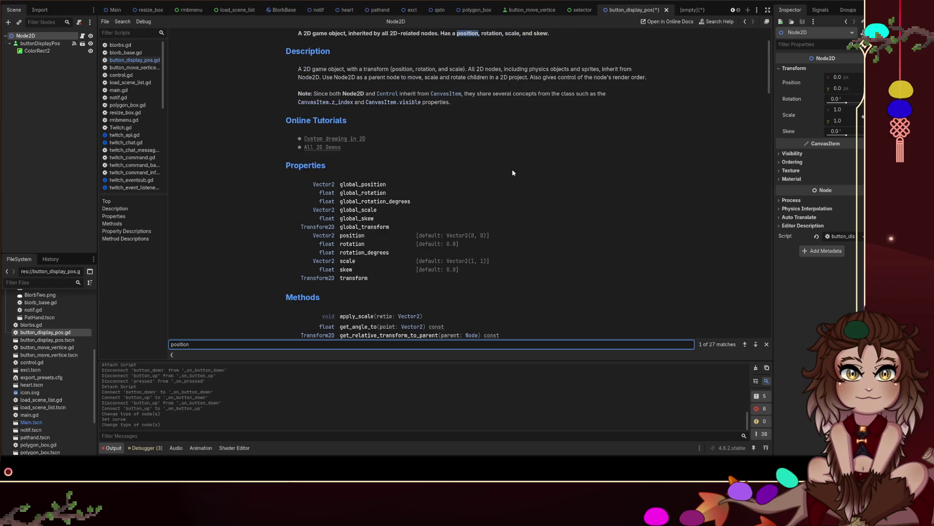
key(Return)
key(Return)
key(Return)
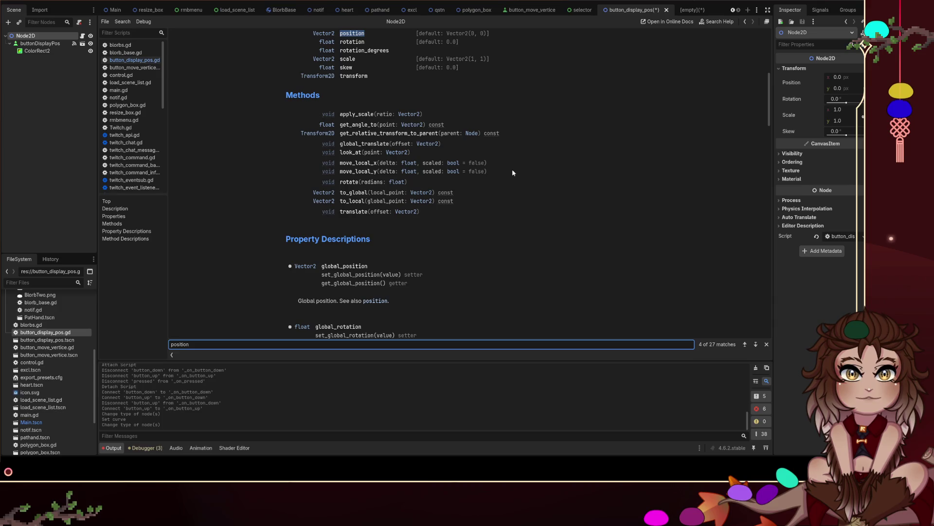
click(357, 34)
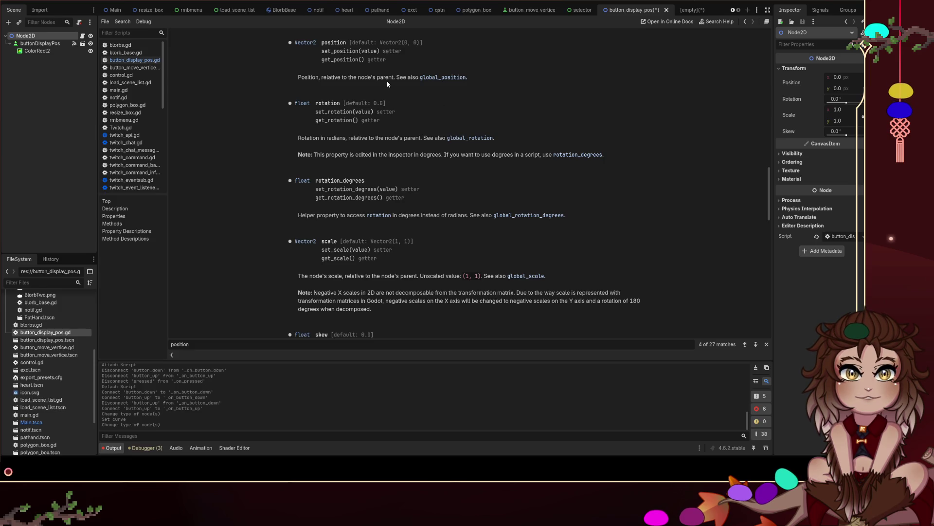
key(Escape)
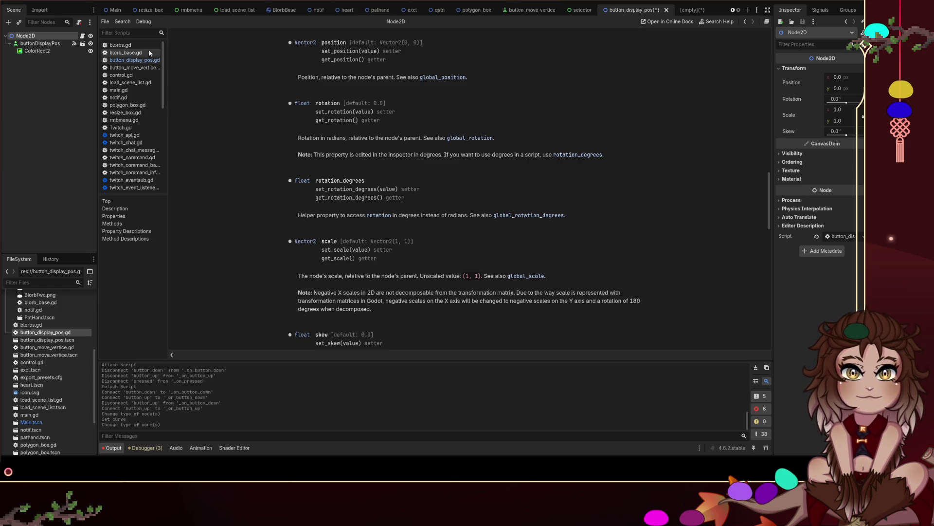
click(83, 44)
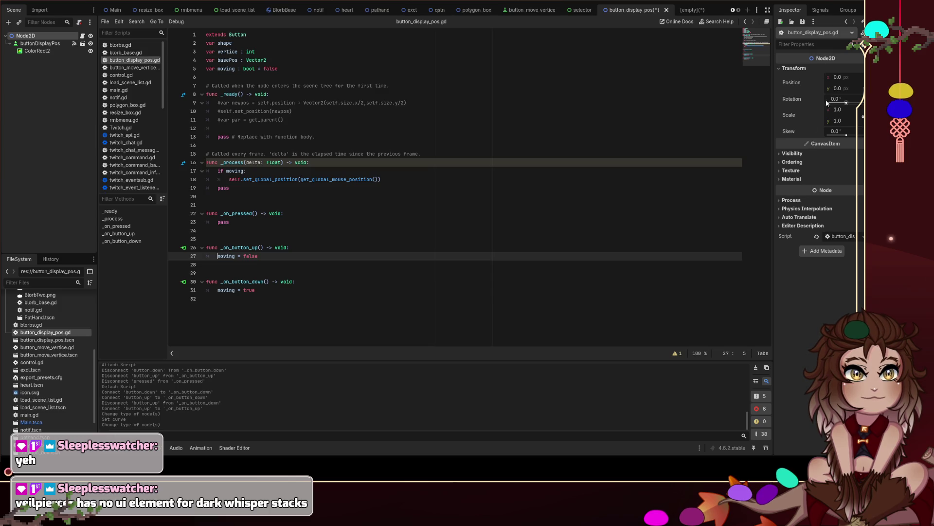
Step: Toggle Node2D's Visibility section, go back to the 2D view, and nudge its Position x value
click(794, 154)
click(797, 154)
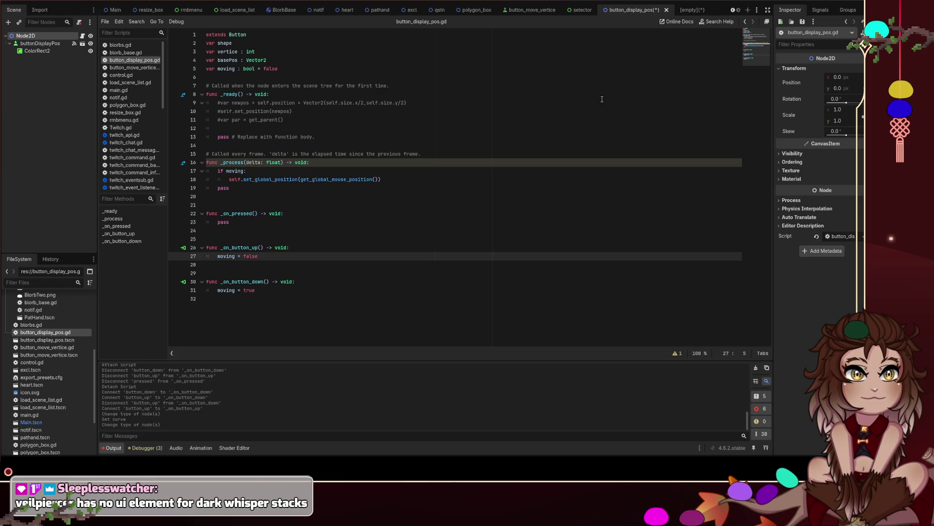
click(375, 0)
mouse_move(849, 78)
mouse_down()
mouse_move(837, 78)
mouse_move(857, 77)
mouse_move(849, 80)
mouse_up()
click(846, 77)
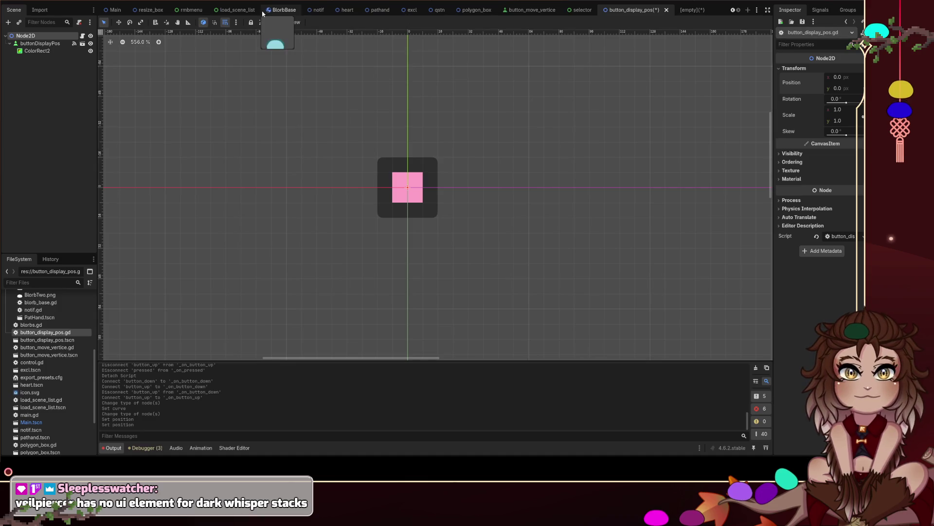
Step: Open the BlorbBase scene and scroll through its RigidBody2D physics properties
click(285, 10)
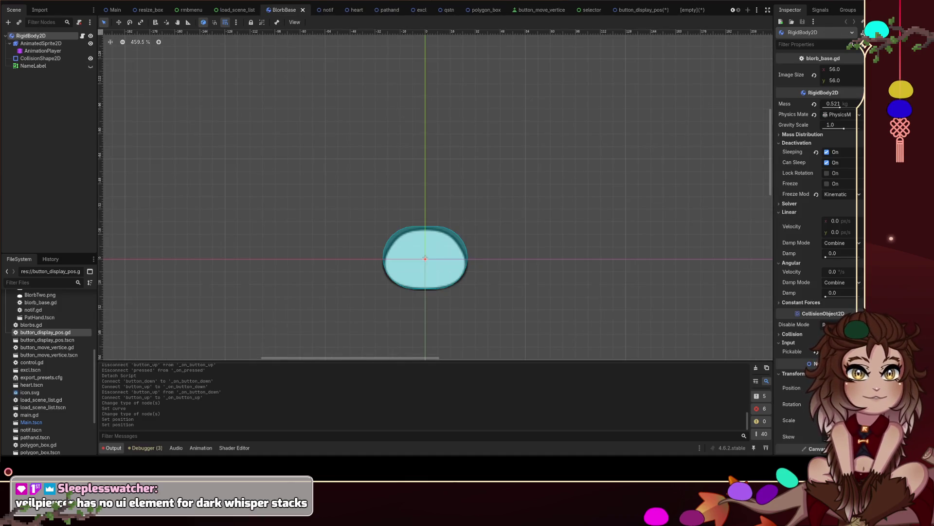
scroll(794, 341, down, 3)
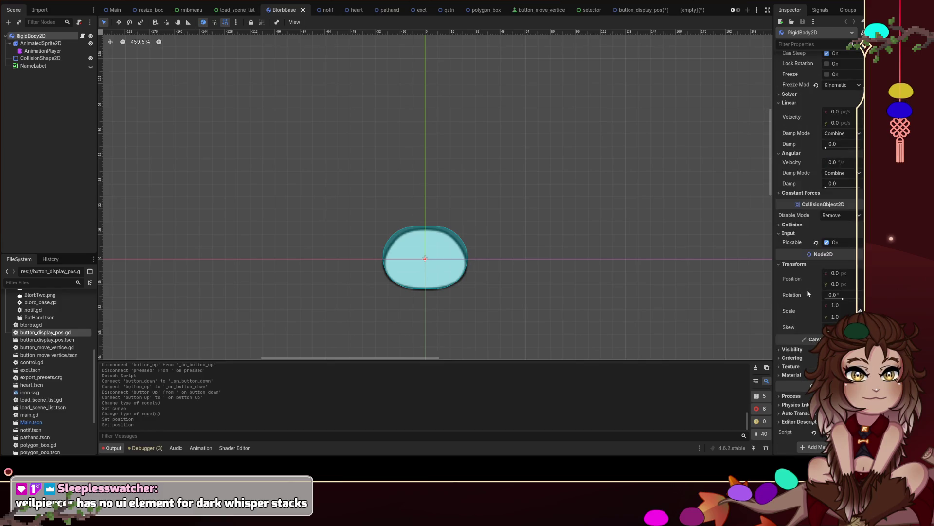
scroll(832, 291, up, 3)
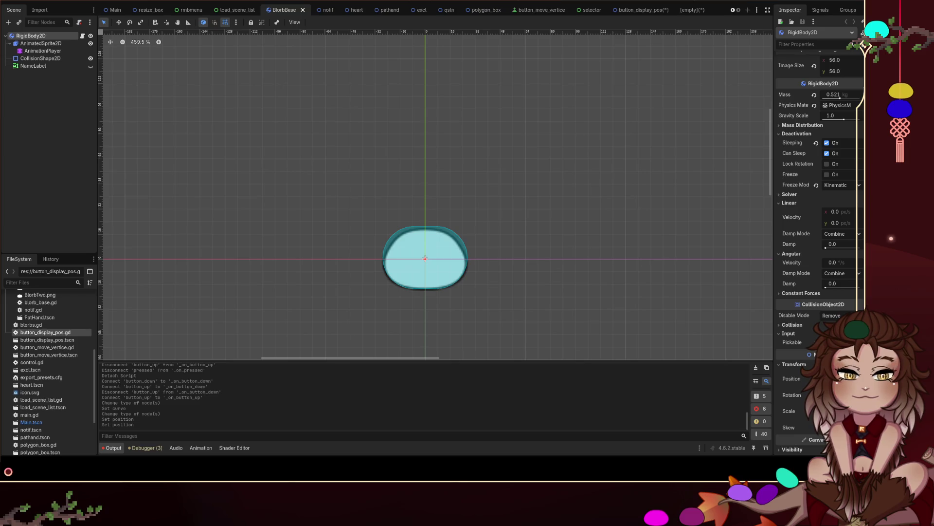
scroll(821, 169, up, 1)
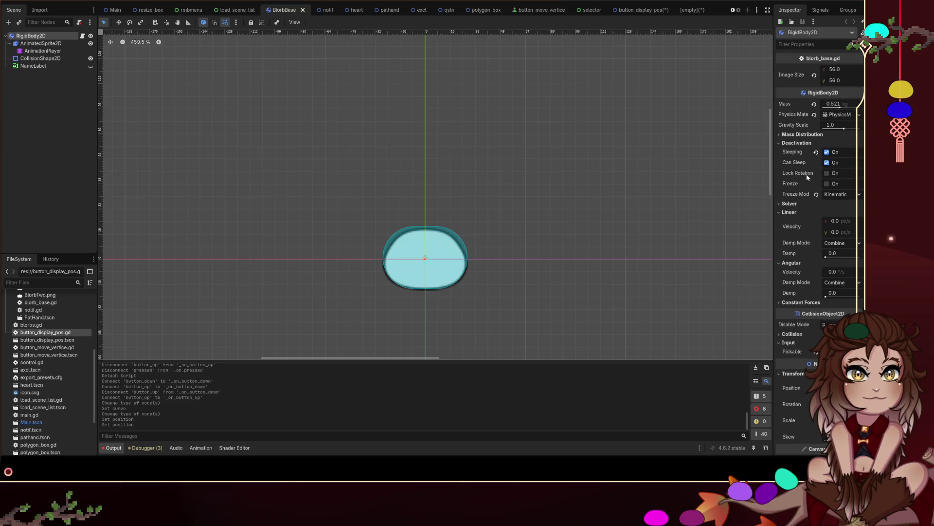
scroll(803, 187, down, 2)
scroll(802, 195, down, 2)
scroll(806, 231, down, 1)
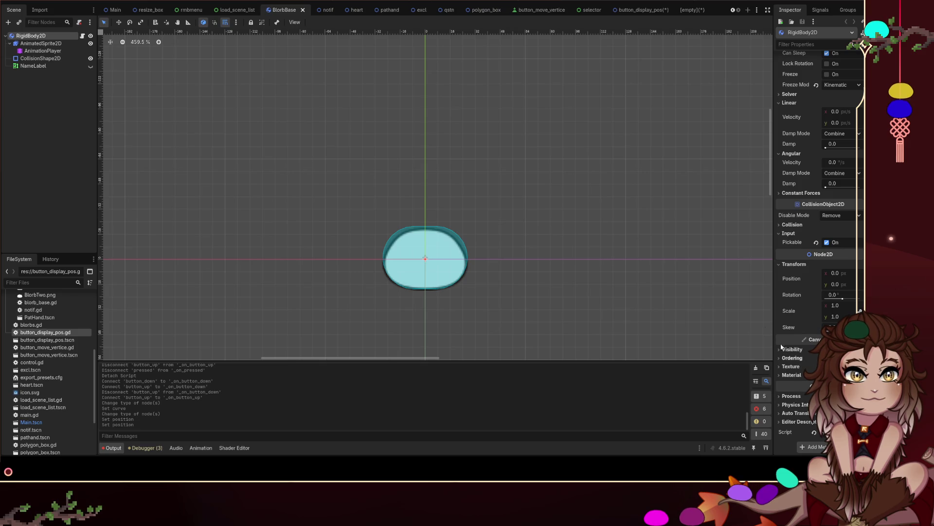
Step: Close the unused [empty] scene tab and return to button_display_pos
click(691, 10)
click(642, 10)
click(691, 10)
click(701, 10)
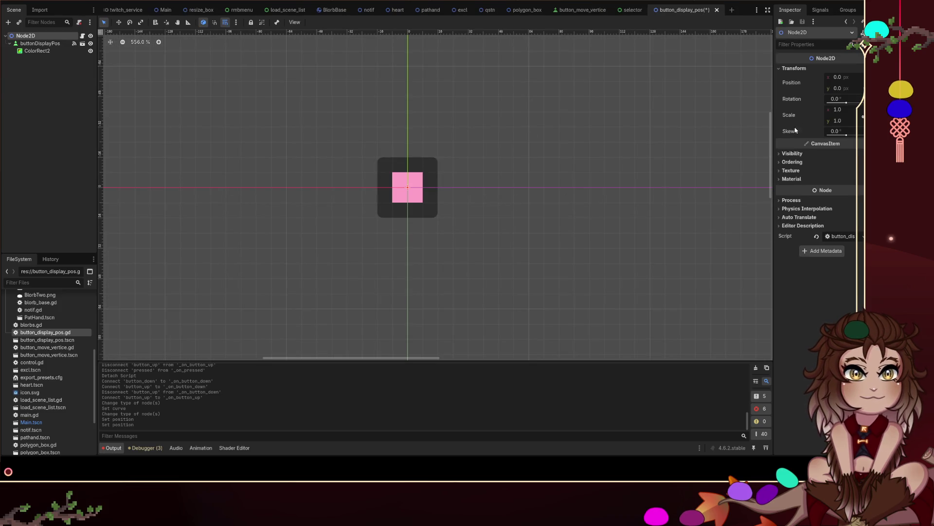
Step: Drag buttonDisplayPos so its top-left corner sits at the scene origin (0, 0)
click(411, 186)
click(473, 191)
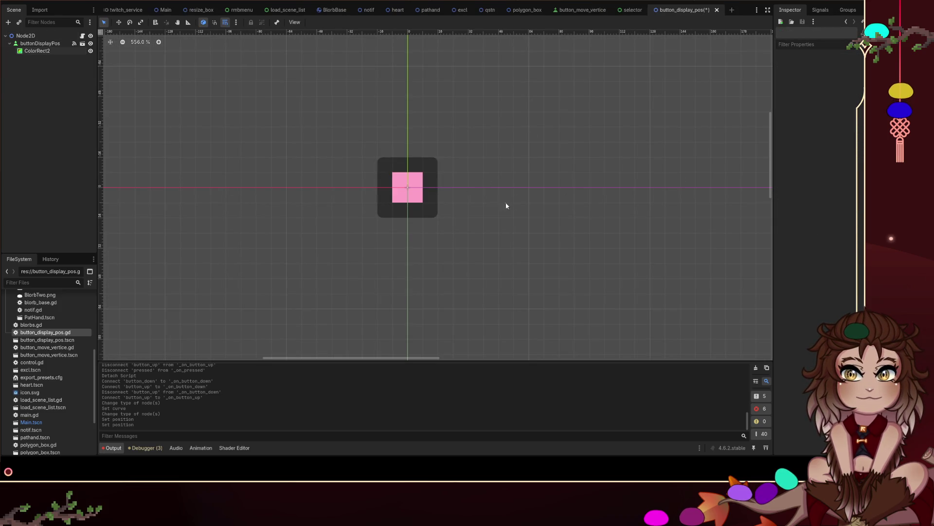
drag(419, 169, 463, 201)
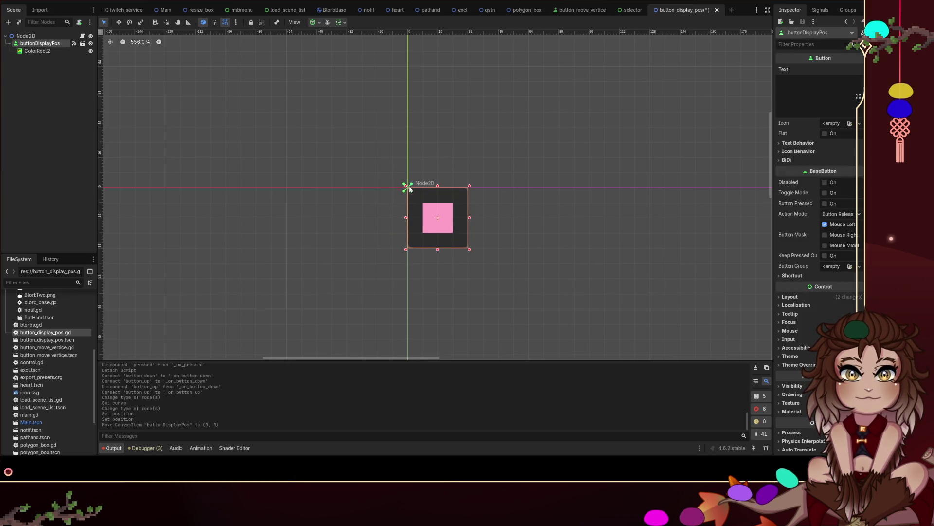
click(560, 120)
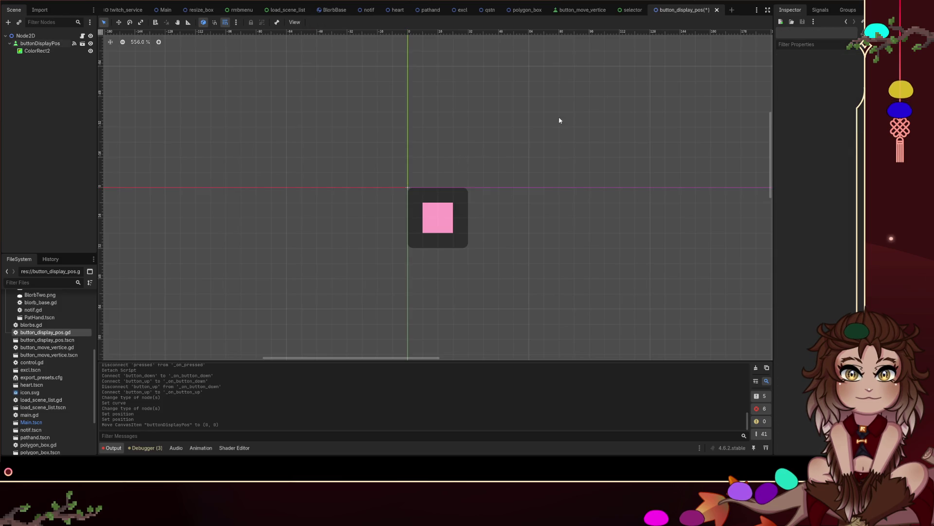
Step: Test-run the project, stop it, then cut the whole Node2D tree
click(770, 1)
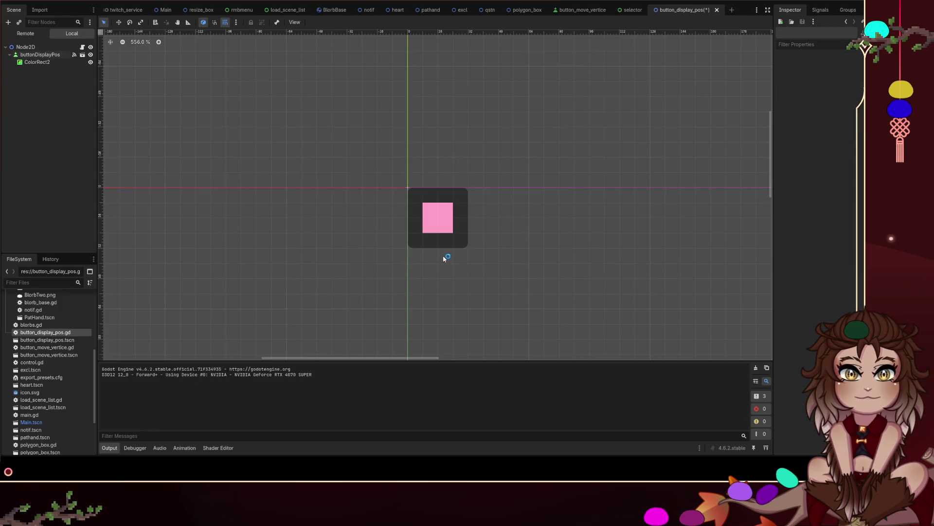
click(785, 3)
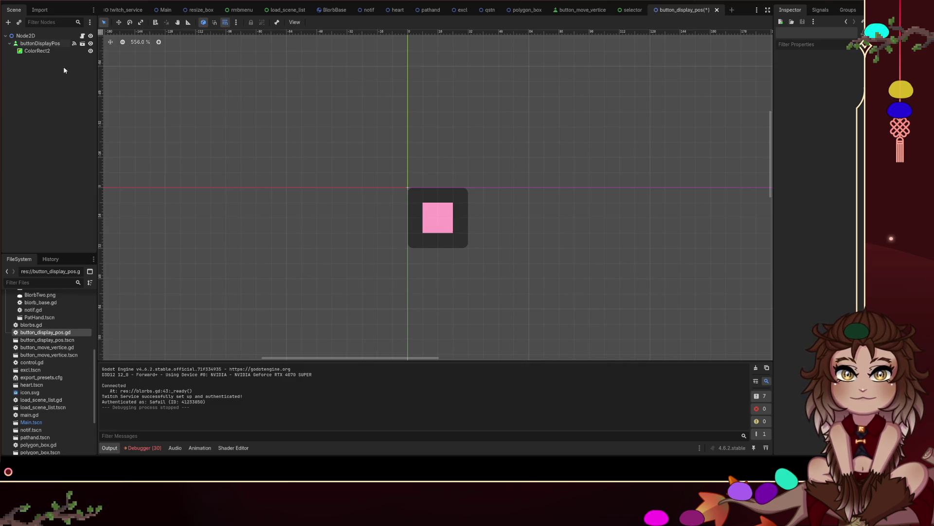
click(63, 36)
key(ctrl+x)
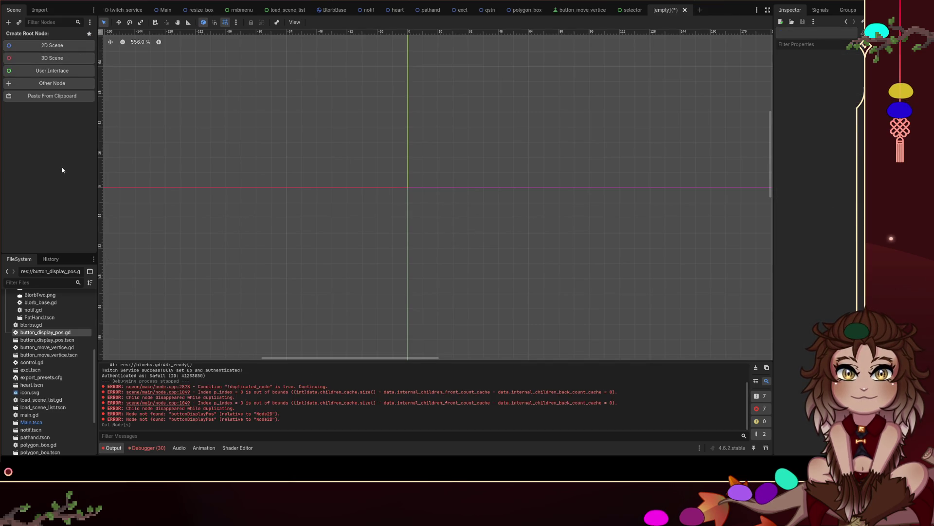
Step: Paste the cut tree as root and undo, repeating the cut-paste-undo once more
key(ctrl+v)
key(ctrl+z)
key(ctrl+z)
click(38, 35)
key(ctrl+x)
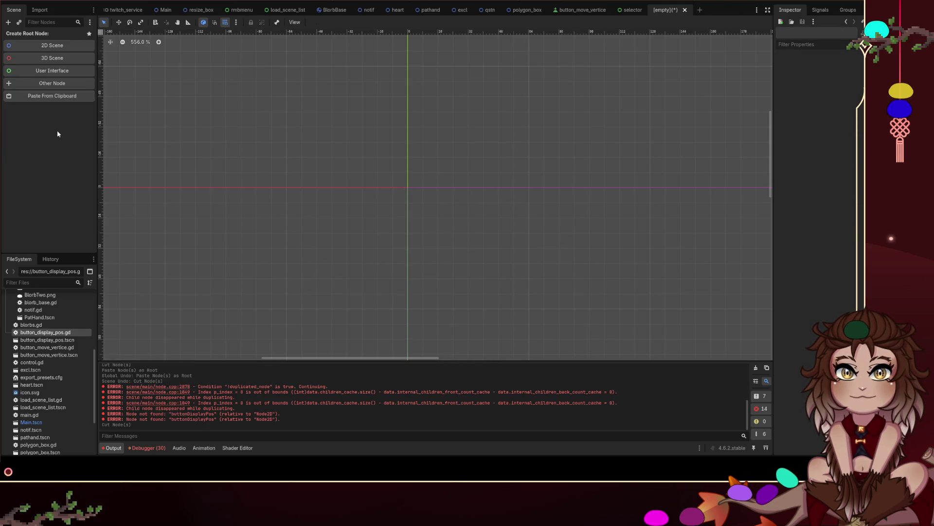
key(ctrl+v)
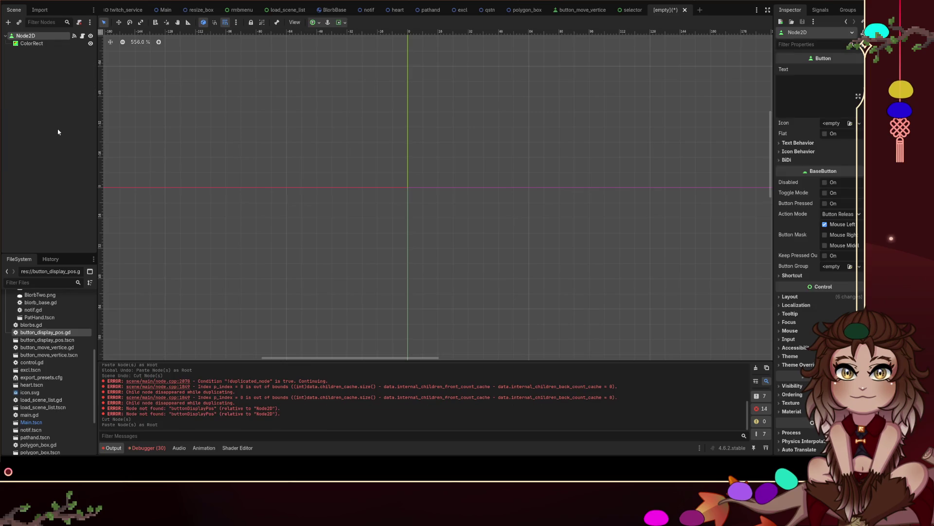
key(ctrl+z)
key(ctrl+z)
Step: Open a new empty scene, try pasting the nodes there, undo, and return to button_display_pos
click(731, 10)
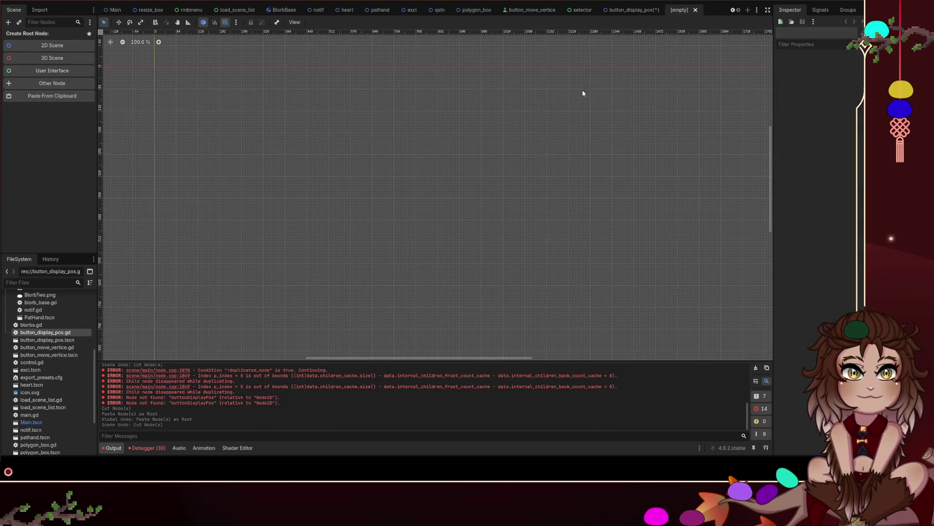
key(ctrl+v)
key(ctrl+z)
key(ctrl+z)
key(ctrl+z)
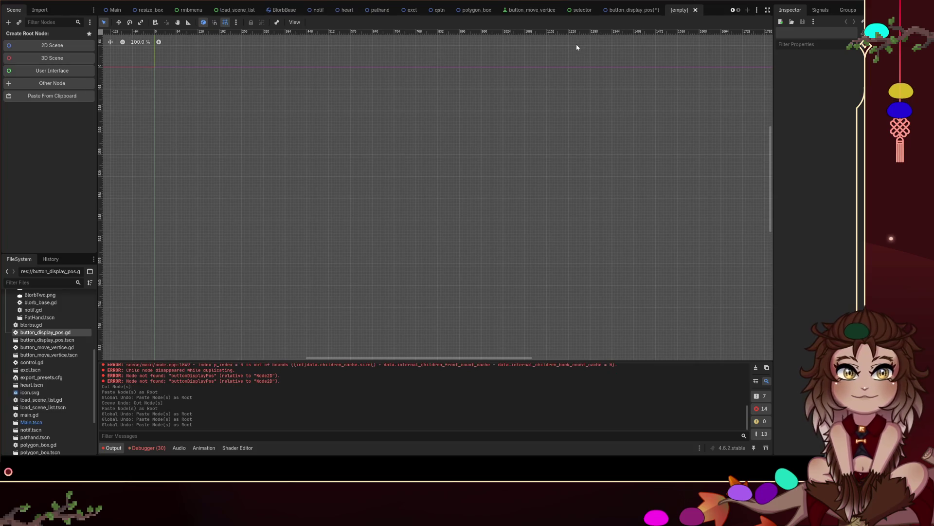
click(633, 10)
Step: Try different node selections in button_display_pos, cutting and restoring the Node2D root
click(35, 37)
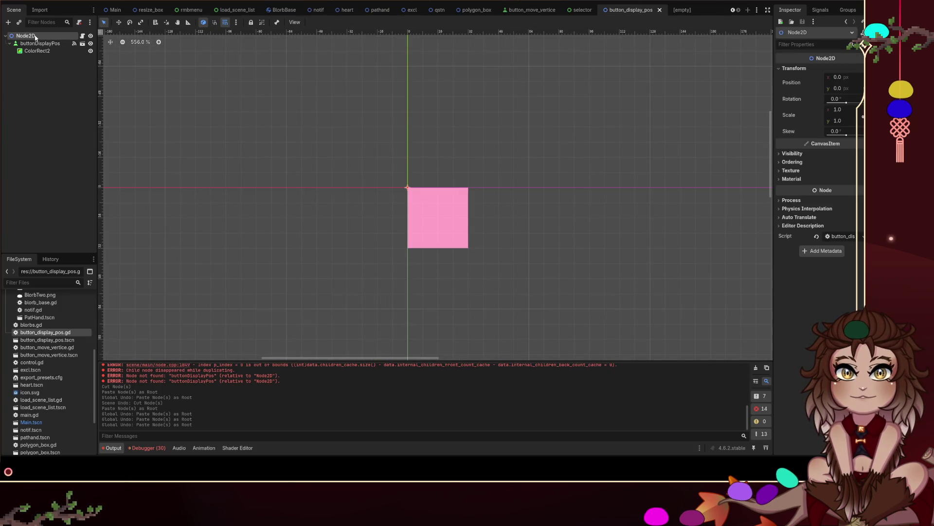
shift+click(30, 51)
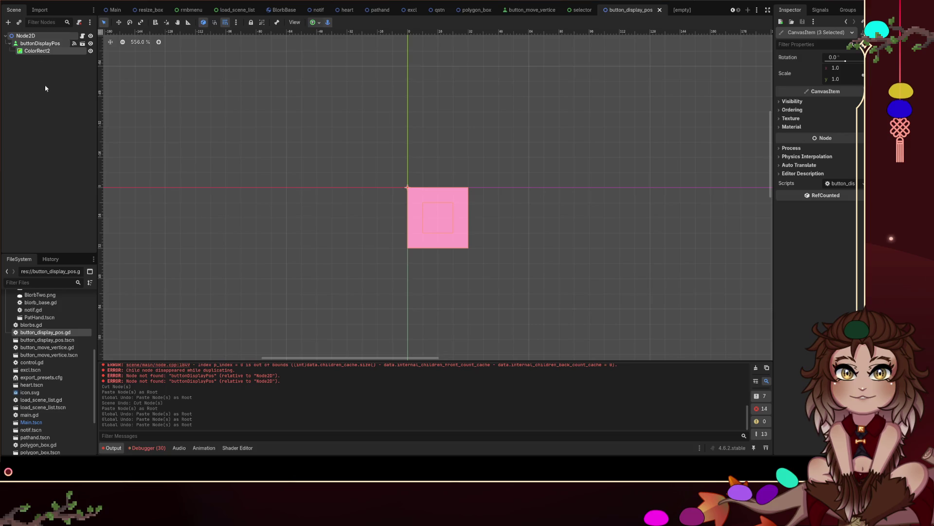
click(29, 44)
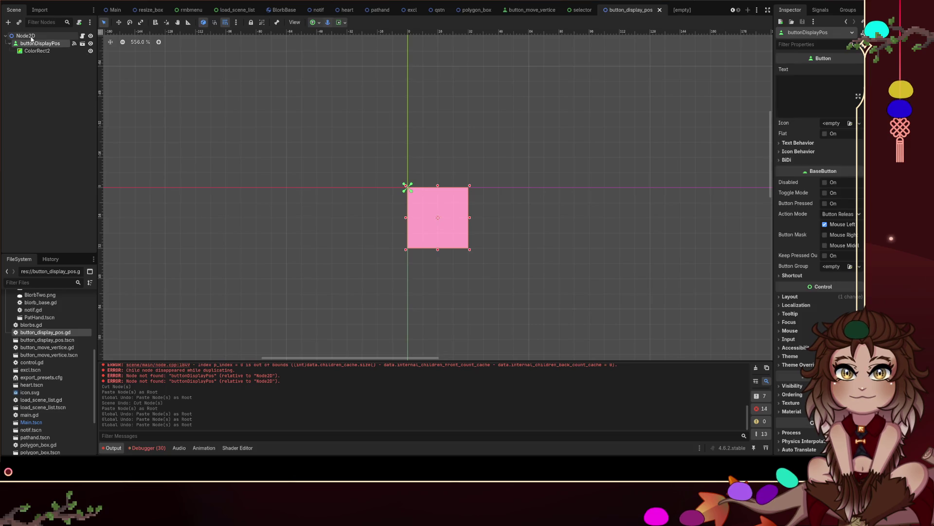
click(27, 36)
key(ctrl+x)
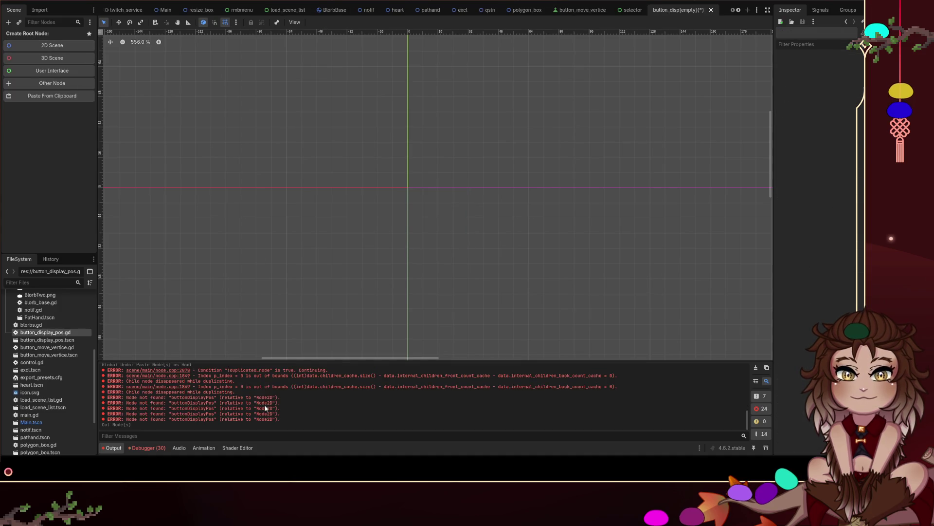
key(ctrl+z)
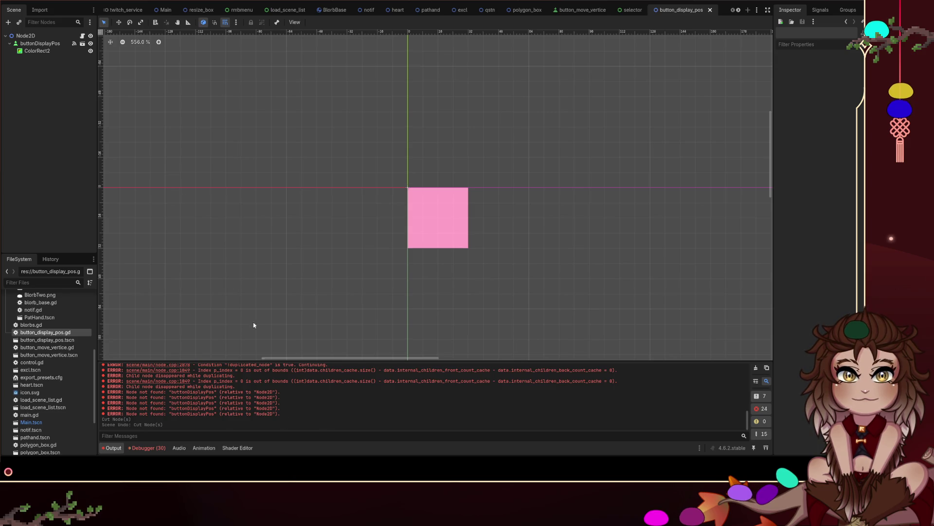
click(27, 36)
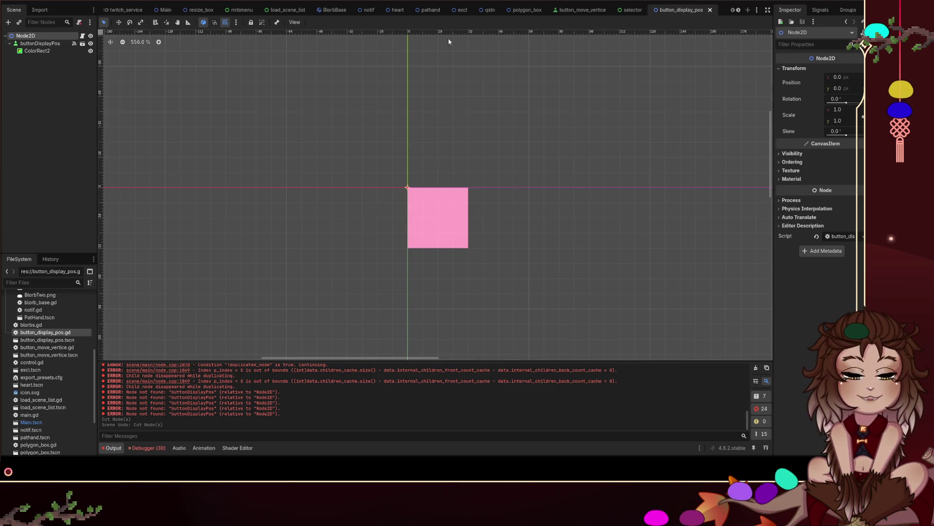
click(49, 44)
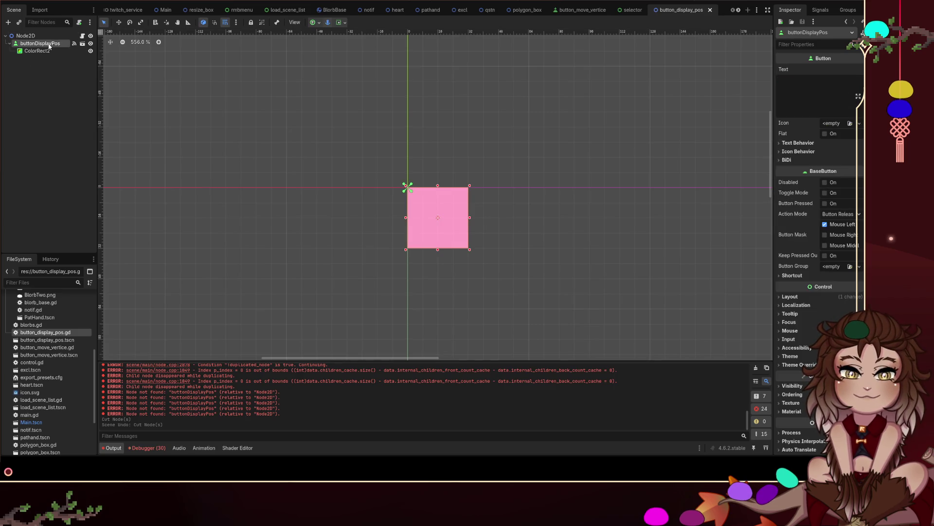
click(27, 36)
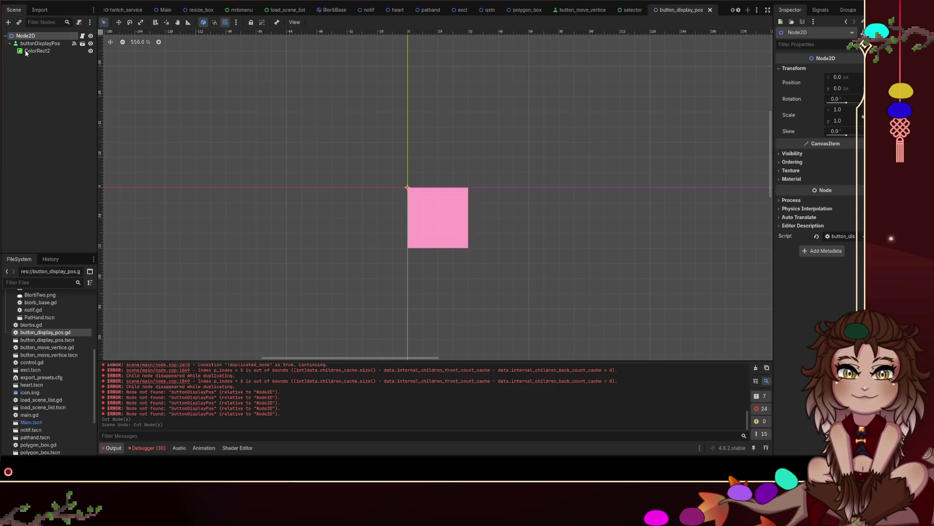
click(27, 43)
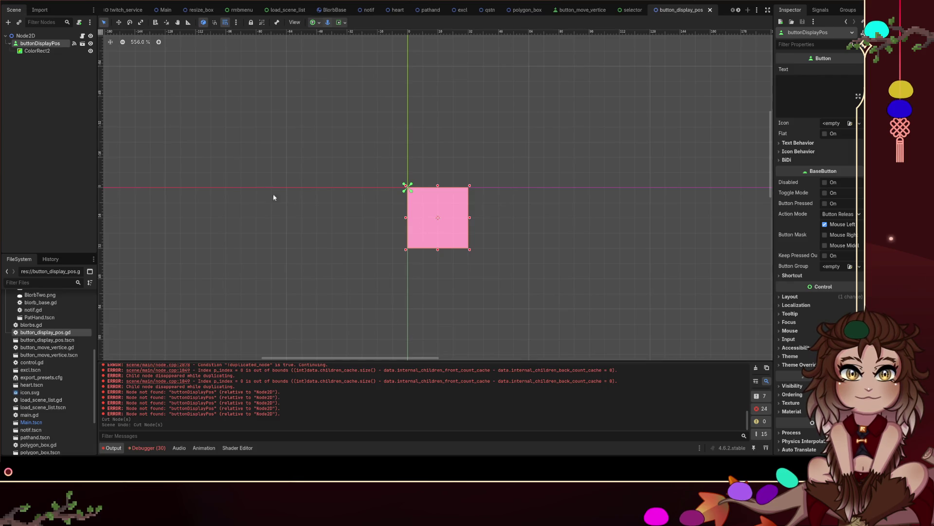
Step: Cut and restore the Node2D root twice, then cut and restore buttonDisplayPos with ColorRect2
click(30, 36)
key(ctrl+x)
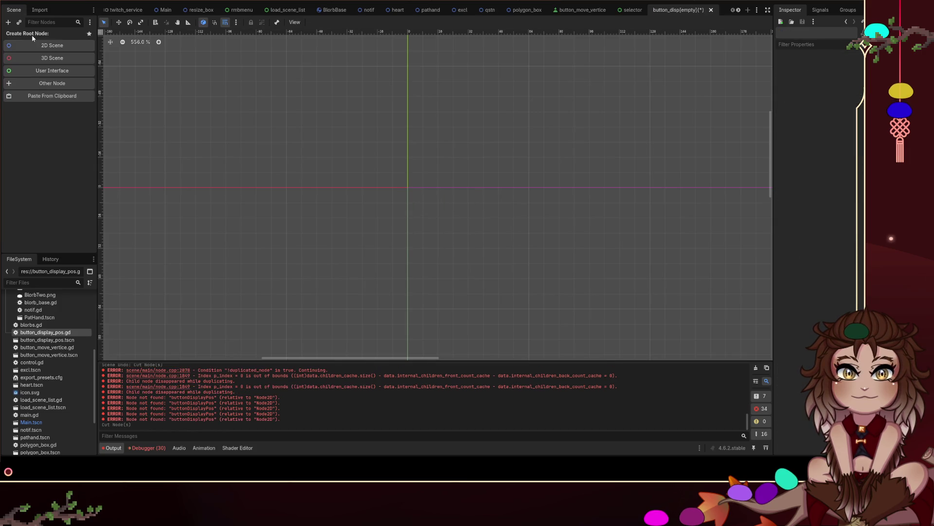
key(ctrl+z)
click(36, 37)
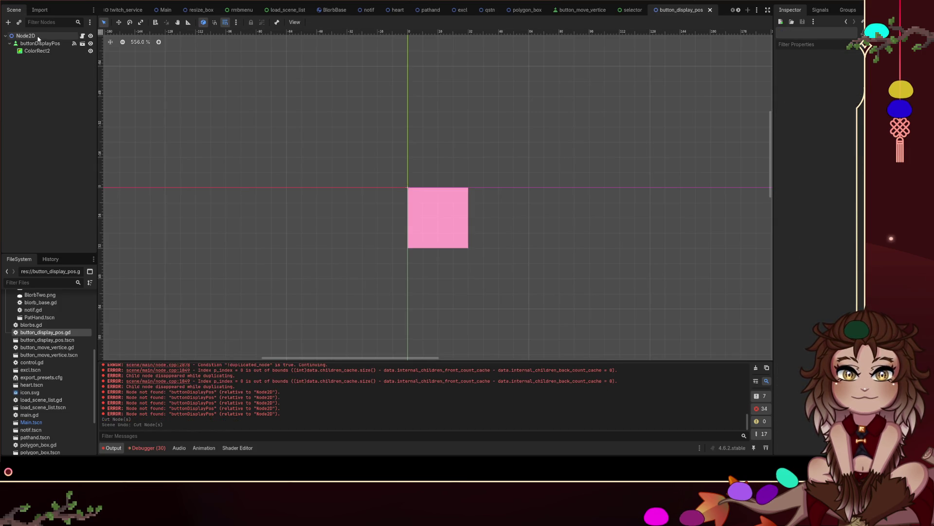
key(ctrl+x)
key(ctrl+z)
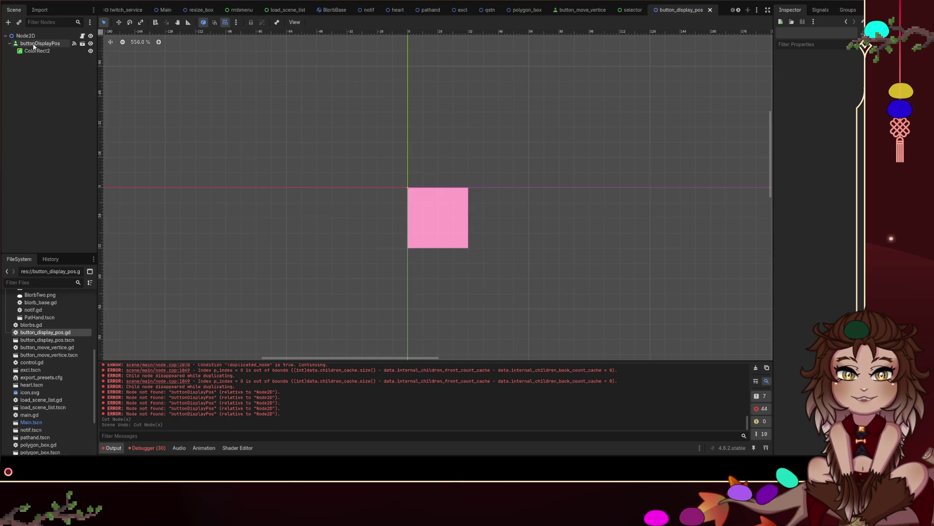
click(31, 43)
key(ctrl+x)
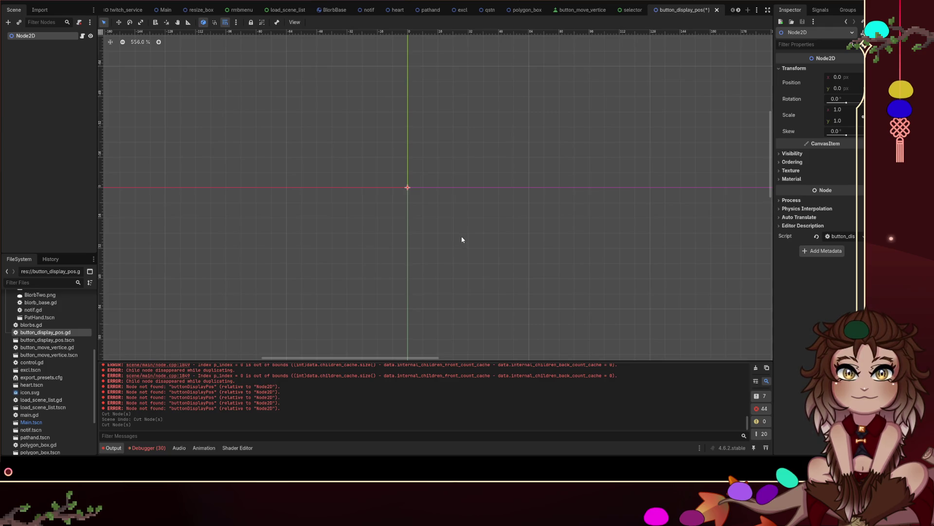
click(84, 135)
key(ctrl+z)
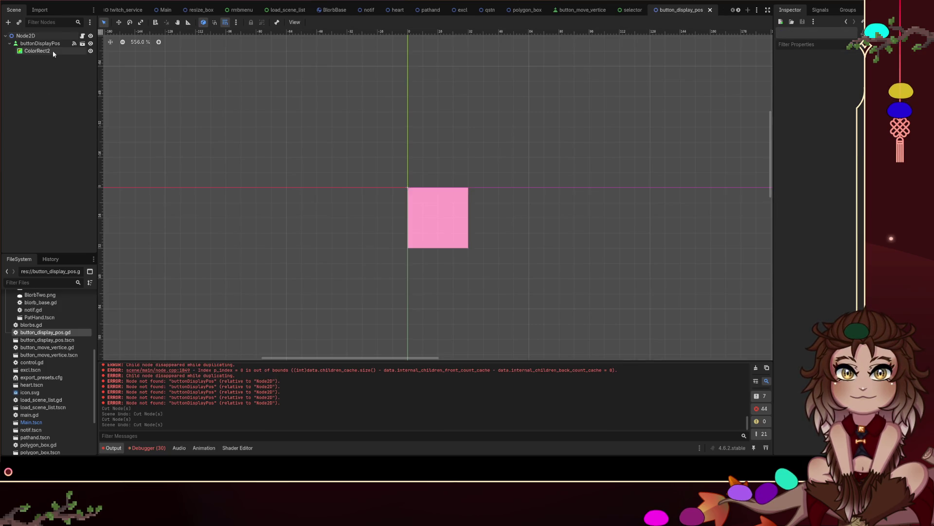
Step: Cut the Node2D tree, paste it back as a new root with Ctrl+Shift+V, then undo
click(53, 37)
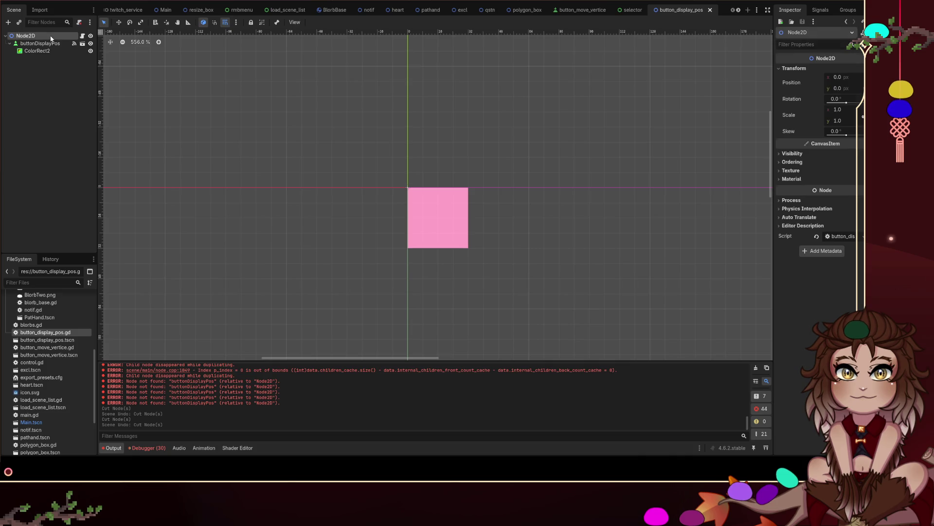
key(ctrl+x)
key(ctrl+shift+v)
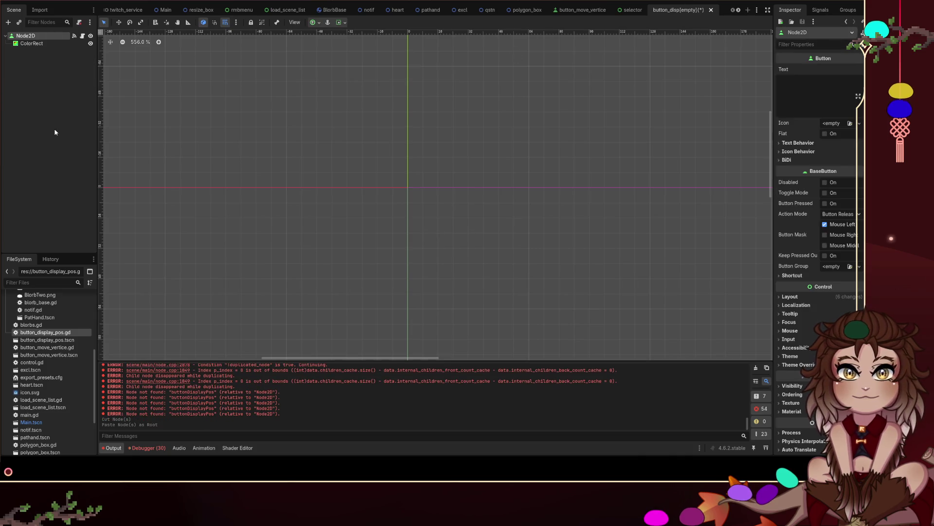
key(ctrl+z)
key(ctrl+z)
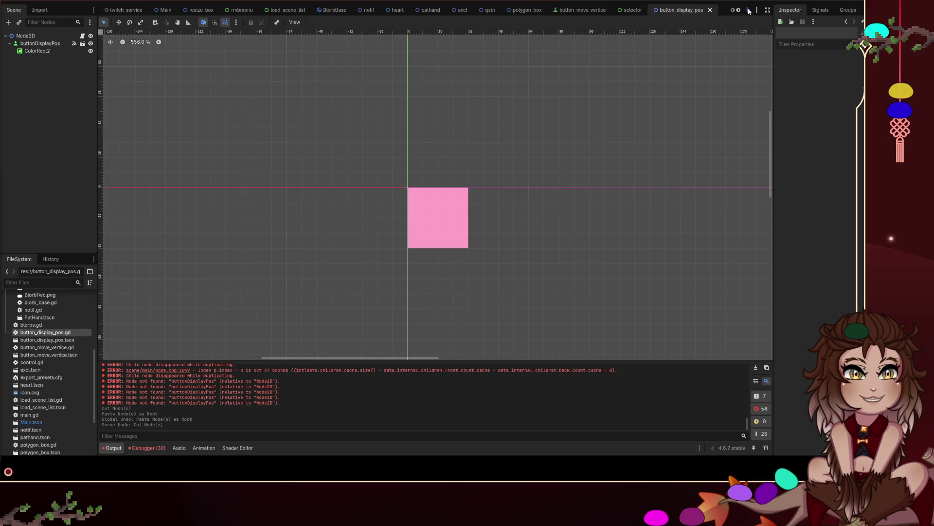
Step: Open another new empty scene, paste and undo there, then return to button_display_pos
click(748, 11)
click(68, 160)
key(ctrl+v)
key(ctrl+z)
click(642, 11)
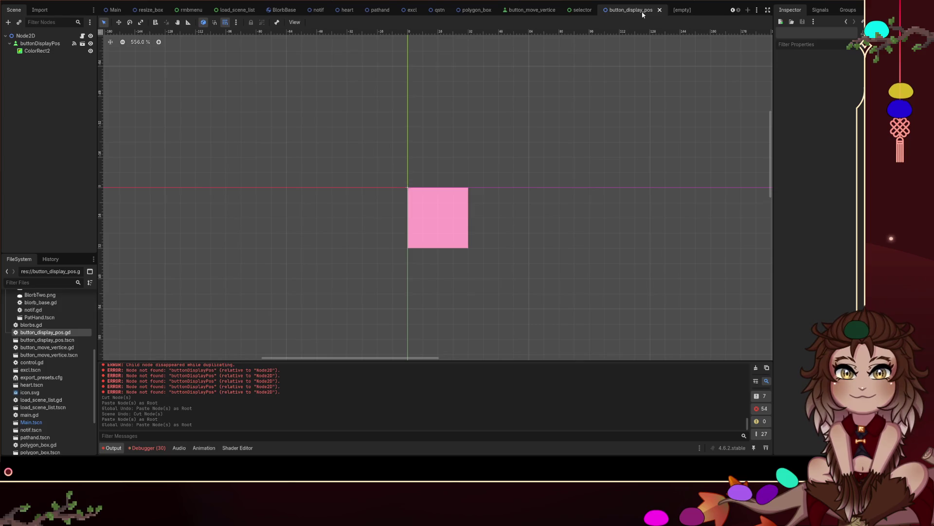
Step: Give the empty scene tab a Node2D root via 2D Scene
click(682, 10)
click(49, 44)
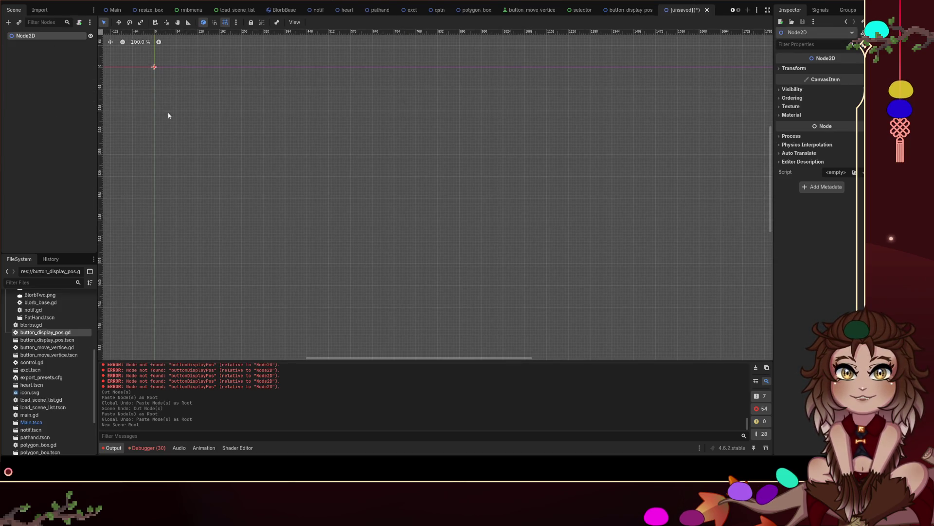
click(638, 10)
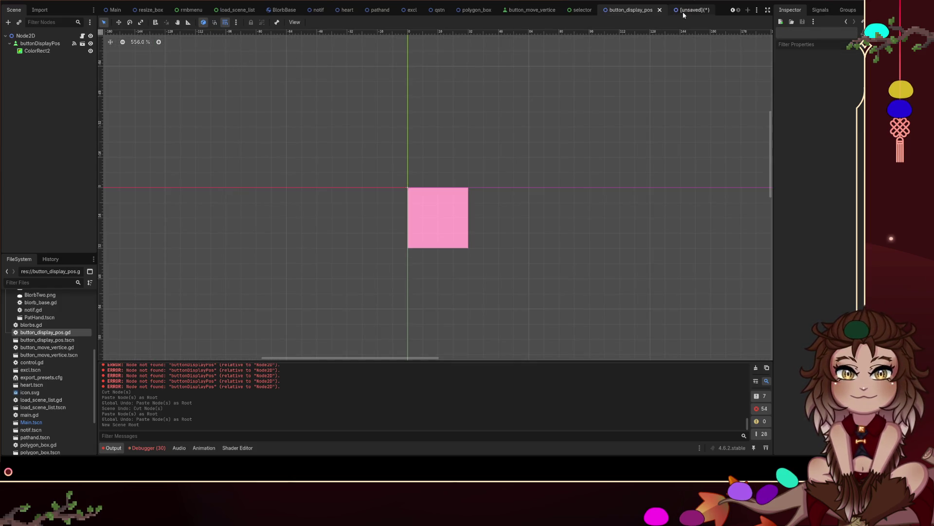
Step: Cut buttonDisplayPos from button_display_pos and paste it under the new scene's Node2D root
click(409, 190)
key(ctrl+x)
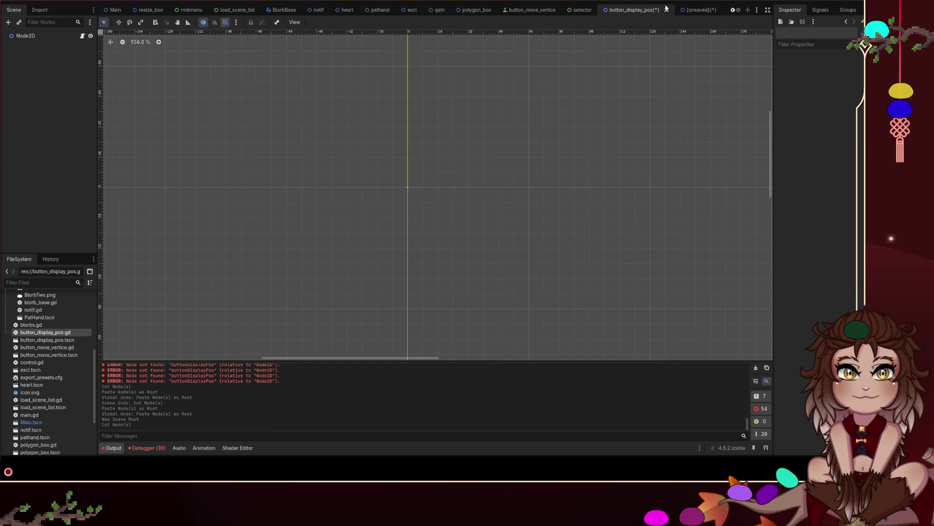
click(696, 9)
key(ctrl+v)
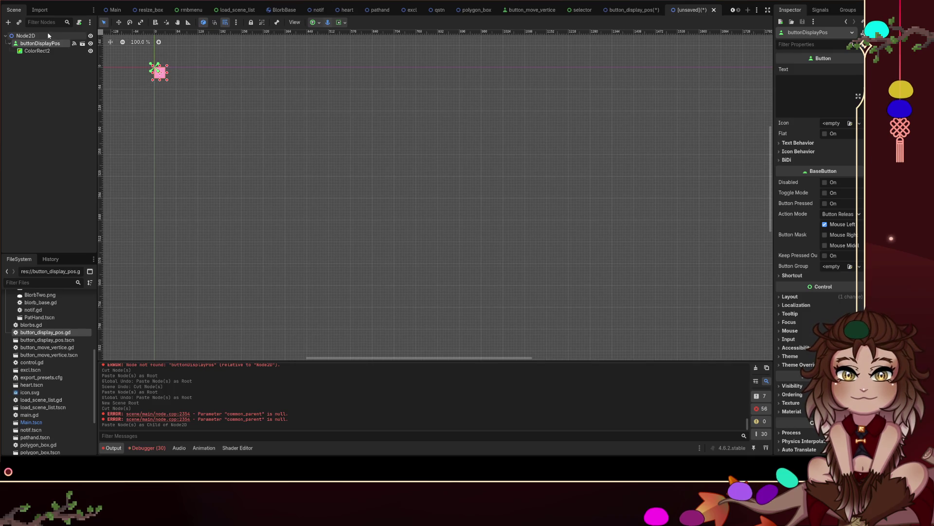
click(48, 36)
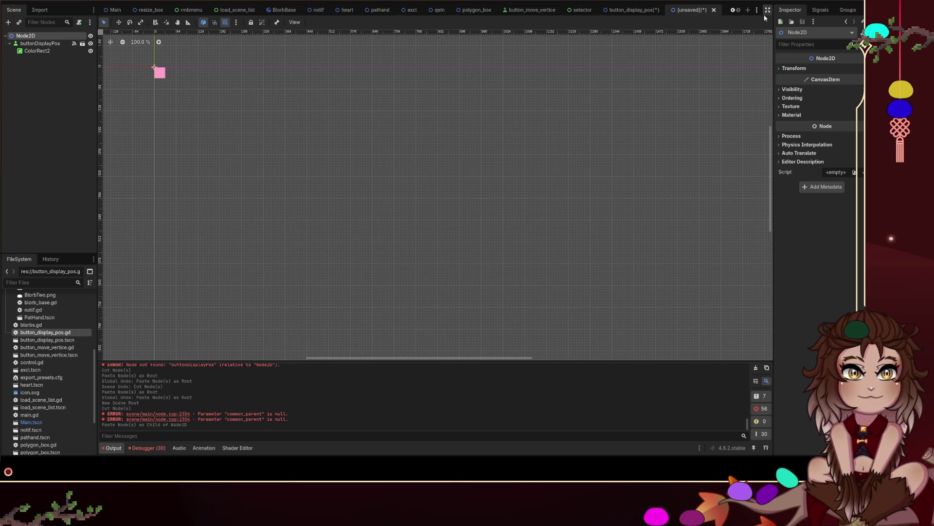
Step: Attach button_display_pos.gd to the new Node2D root and change line 1 to extend Node2D
drag(67, 333, 46, 36)
double_click(263, 36)
text(Node2D)
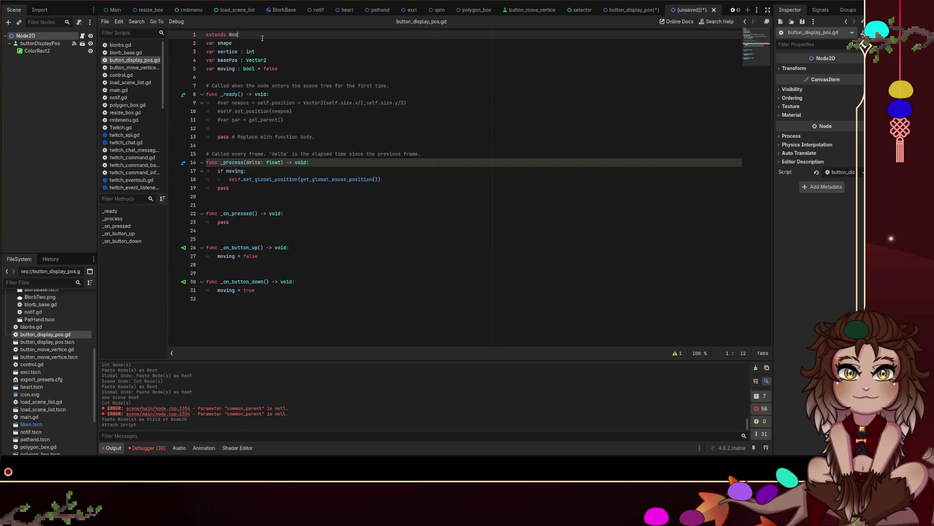
click(508, 112)
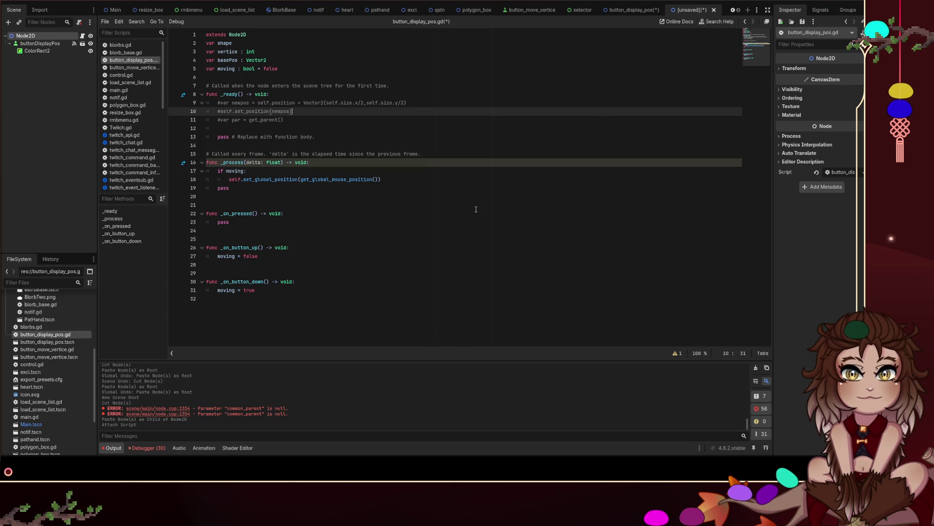
click(633, 10)
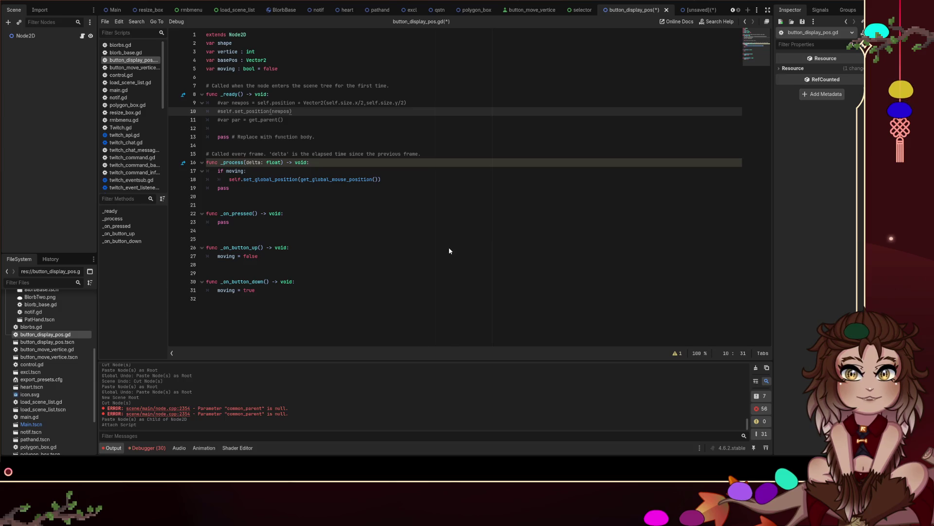
Step: Close the old tab, save the new scene as button_display_pos, and undo the buttonDisplayPos paste
click(667, 10)
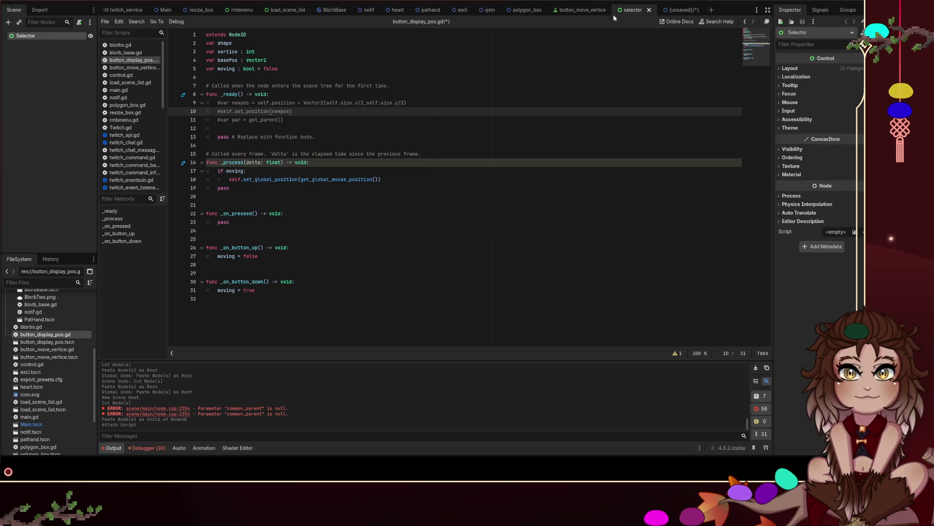
click(685, 10)
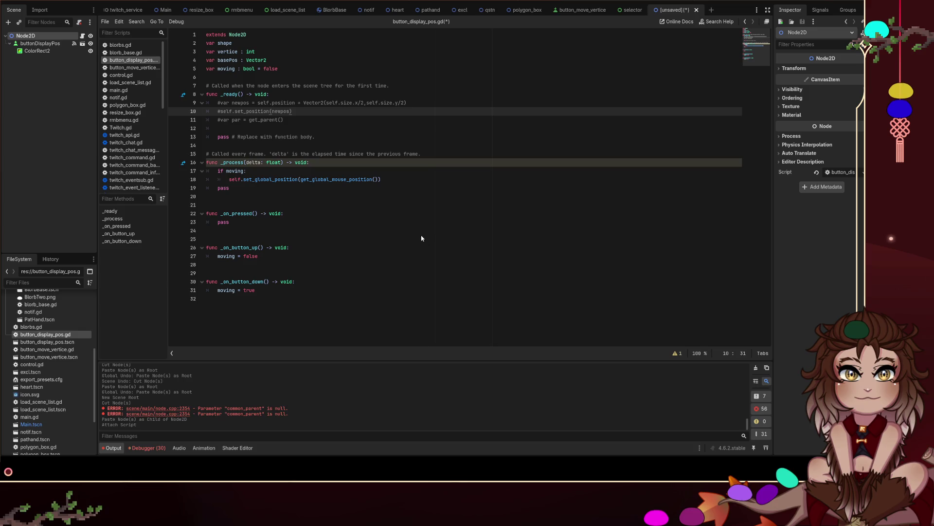
key(ctrl+s)
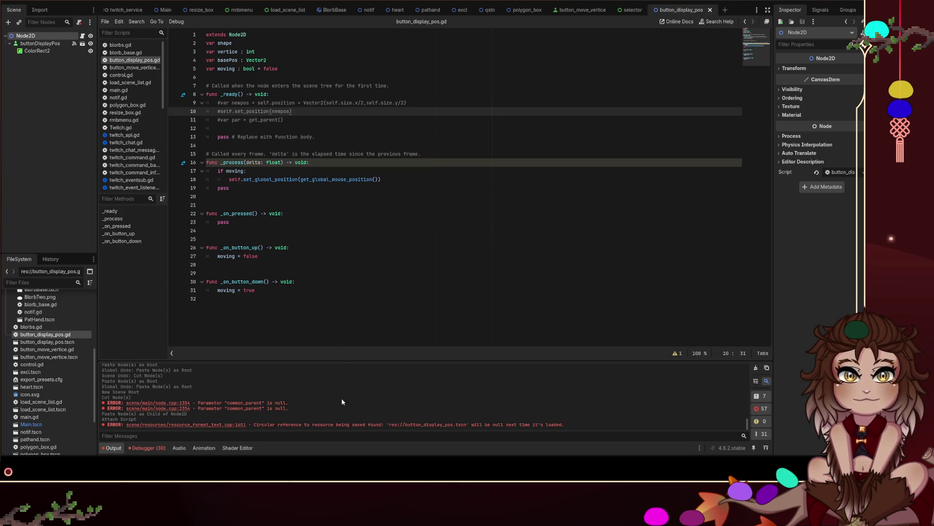
key(ctrl+s)
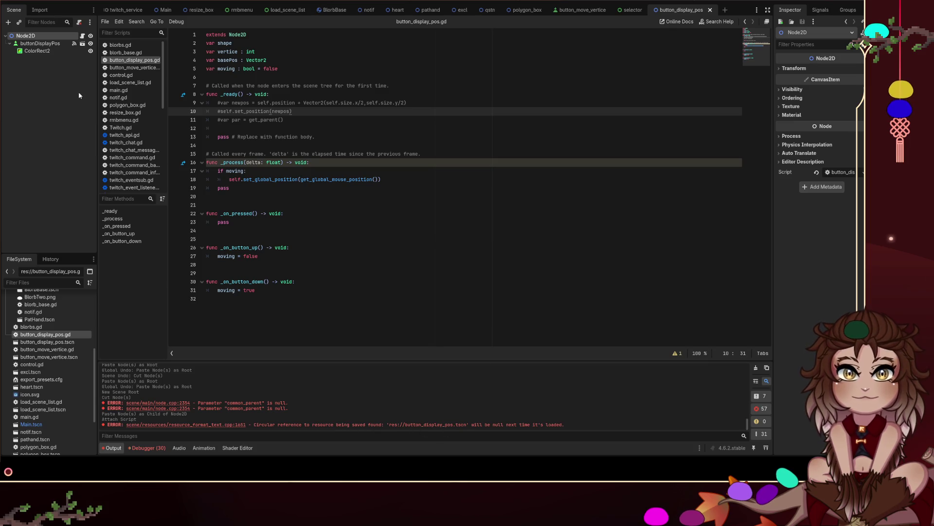
key(ctrl+z)
key(ctrl+z)
key(ctrl+z)
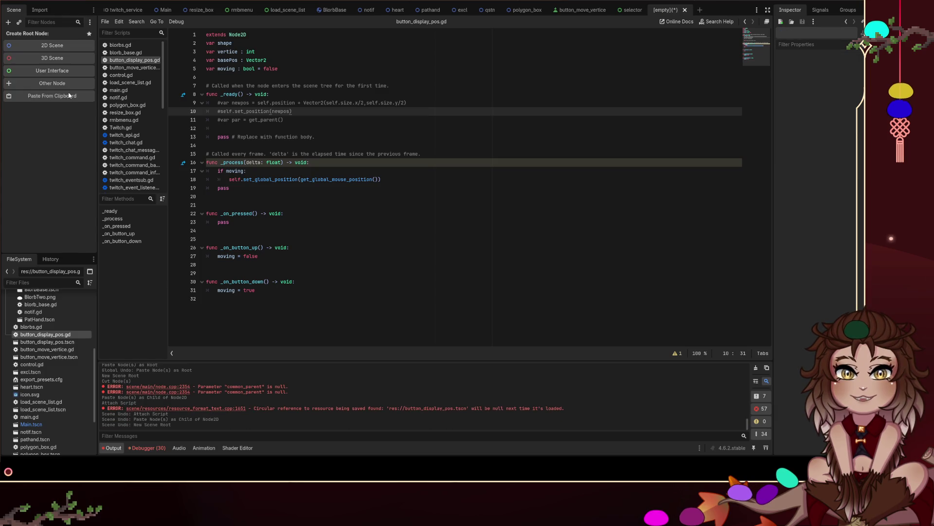
key(ctrl+shift+z)
key(ctrl+shift+z)
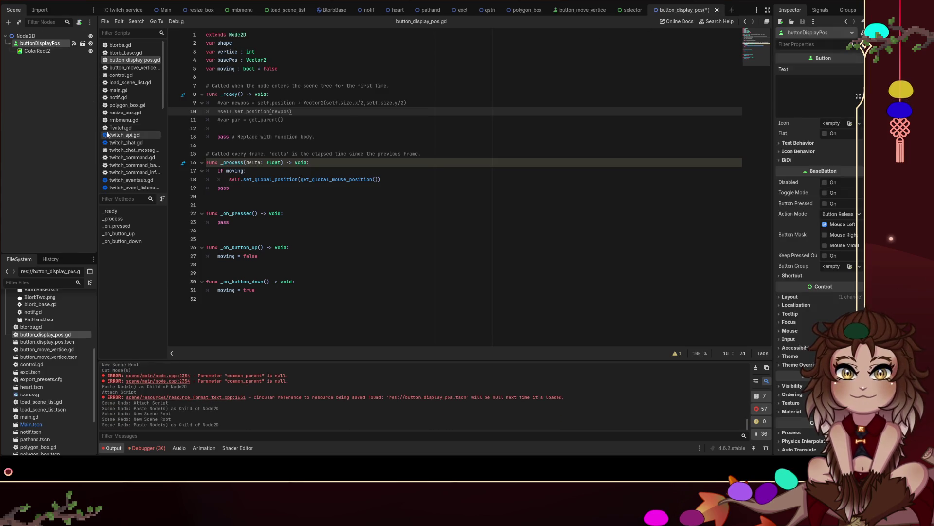
key(ctrl+z)
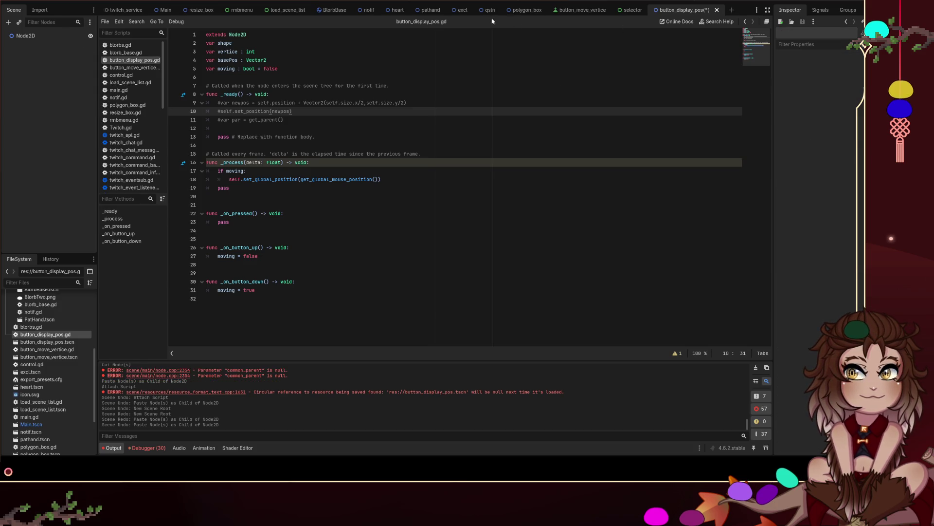
Step: Copy buttonMoveVertice with its ColorRect from button_move_vertice and paste them under Node2D
click(567, 9)
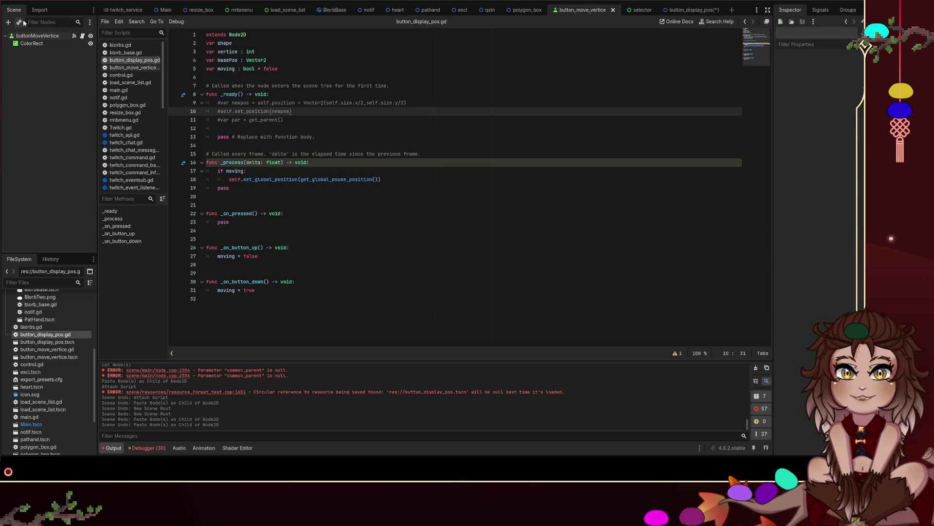
click(41, 36)
shift+click(41, 43)
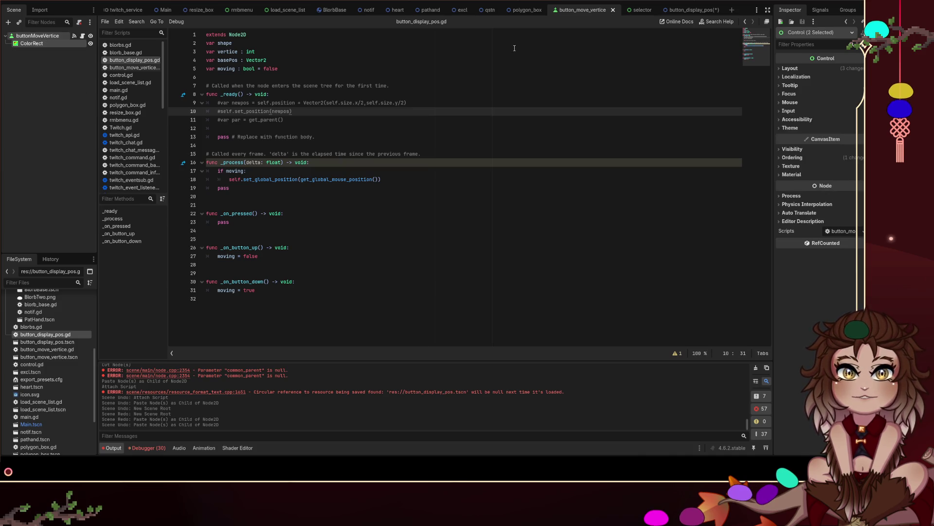
click(692, 10)
key(ctrl+v)
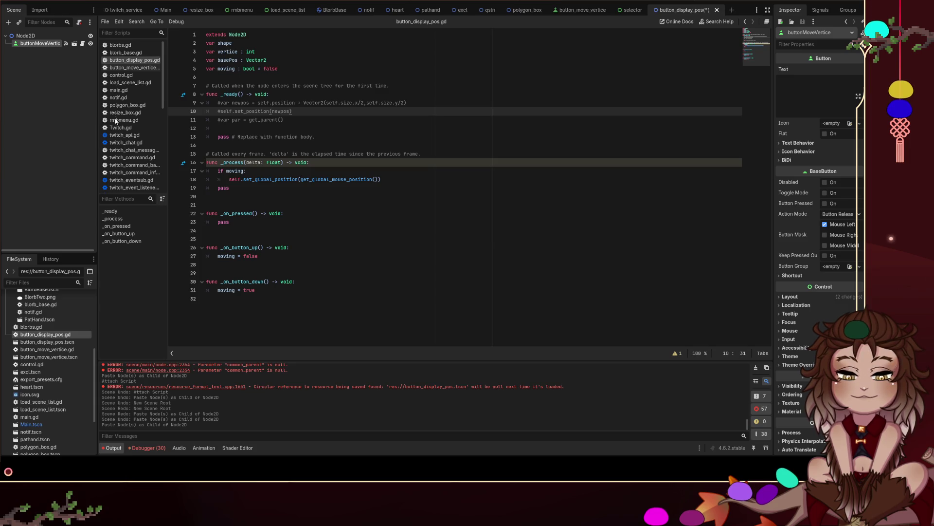
Step: Remove the pasted button's script and pressed signal connection, and rename it buttonPos
key(ctrl+shift+x)
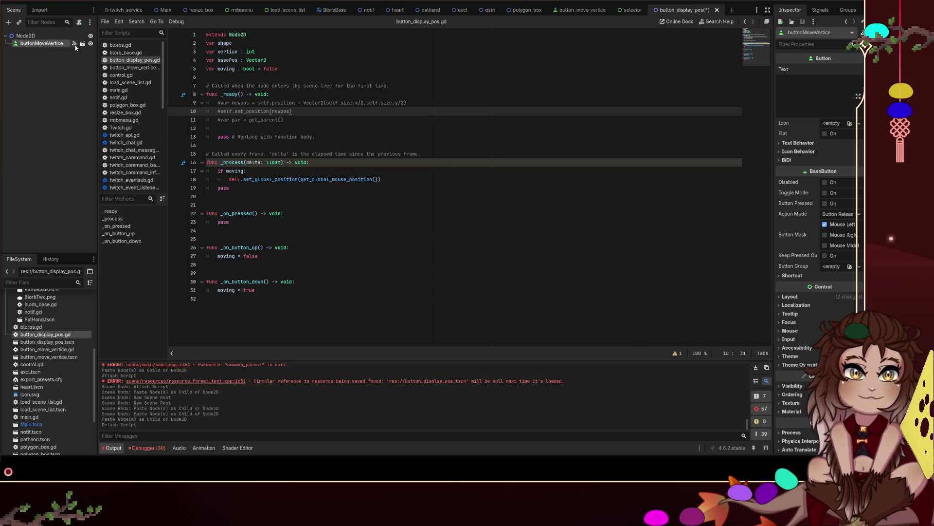
click(821, 10)
click(818, 68)
key(Delete)
click(790, 10)
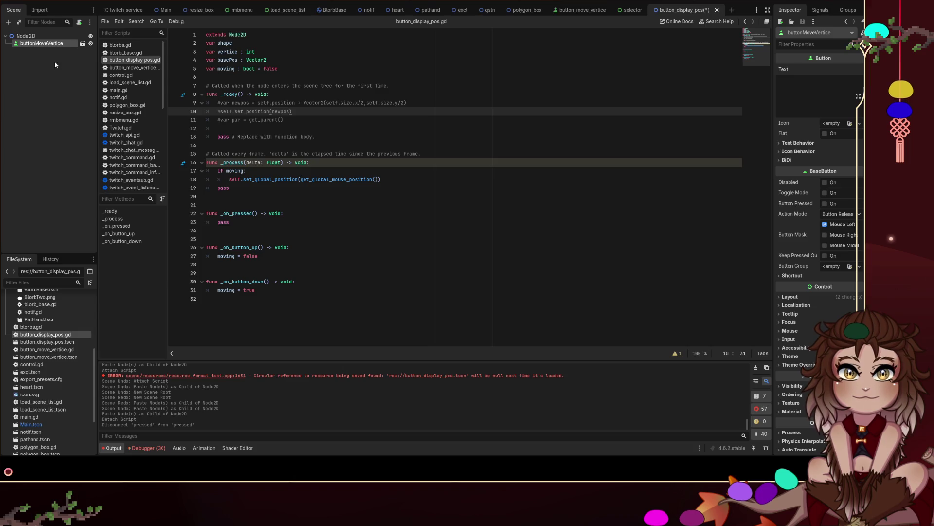
key(F2)
text(buttonPos)
key(Return)
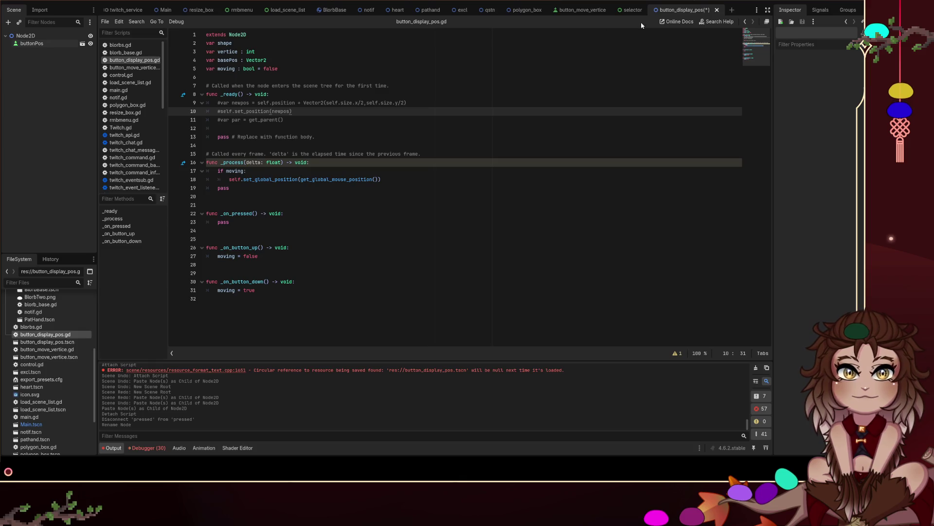
Step: Paste ColorRect2 as a child of buttonPos and view the scene's 2D canvas
click(579, 10)
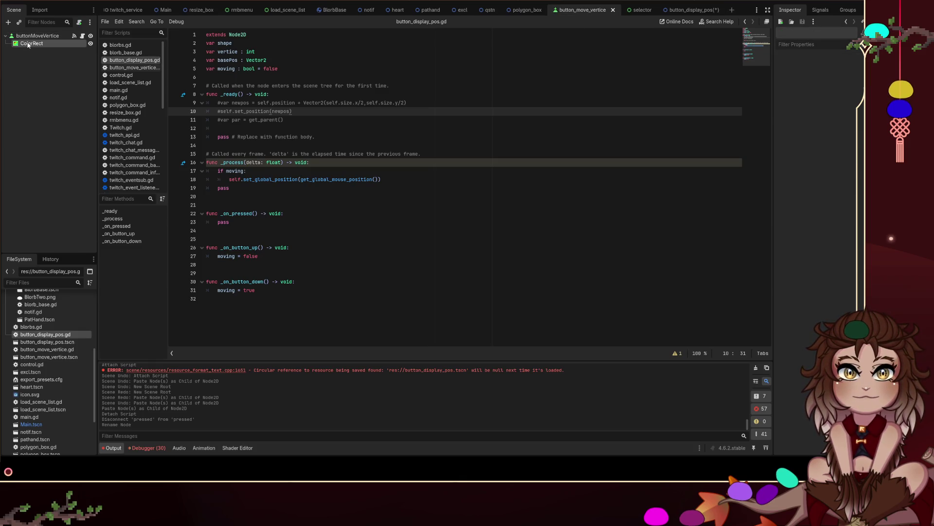
click(687, 10)
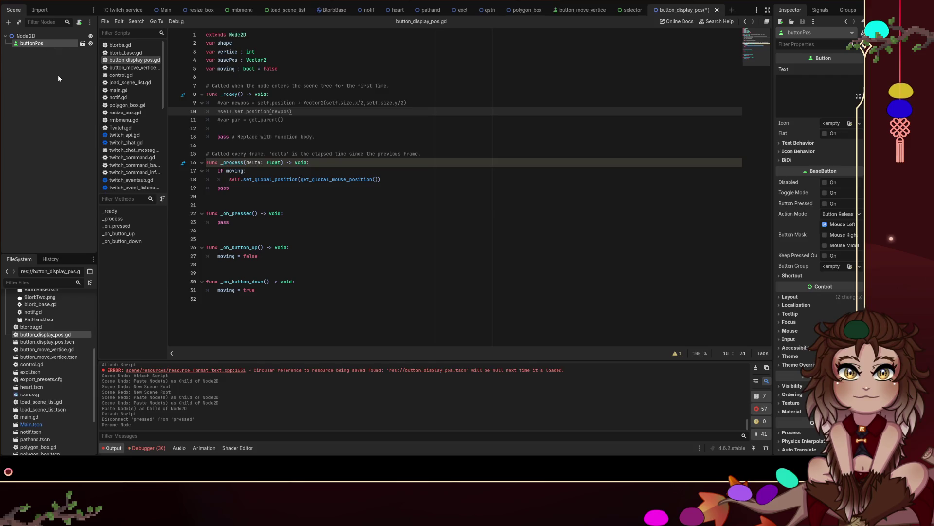
key(ctrl+v)
click(72, 85)
click(377, 3)
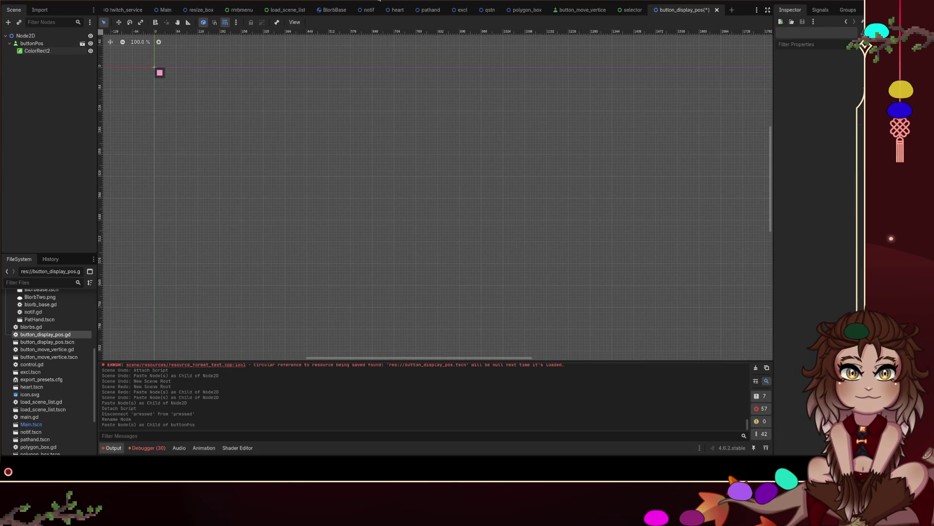
Step: Move buttonPos to (-16, -16) so the pink square centres on the origin, fixing moves with undo/redo
key(shift+f)
click(317, 180)
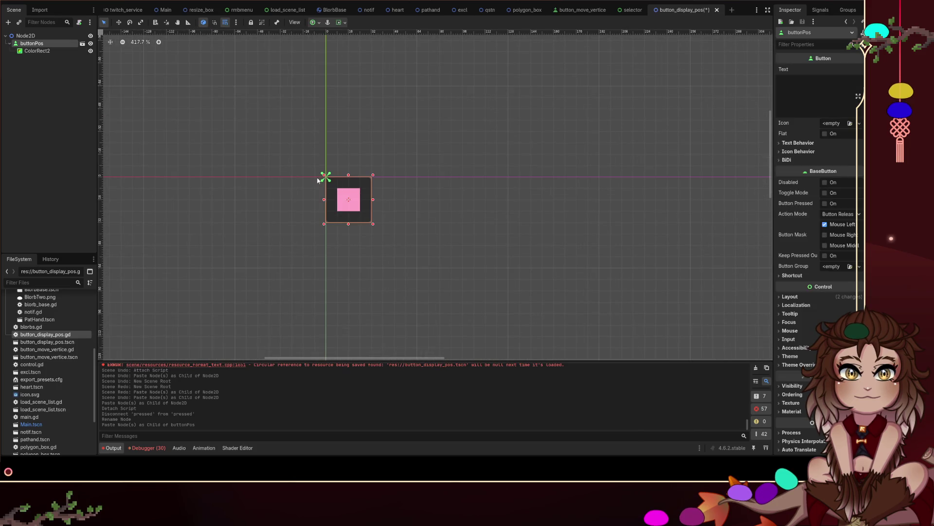
click(325, 175)
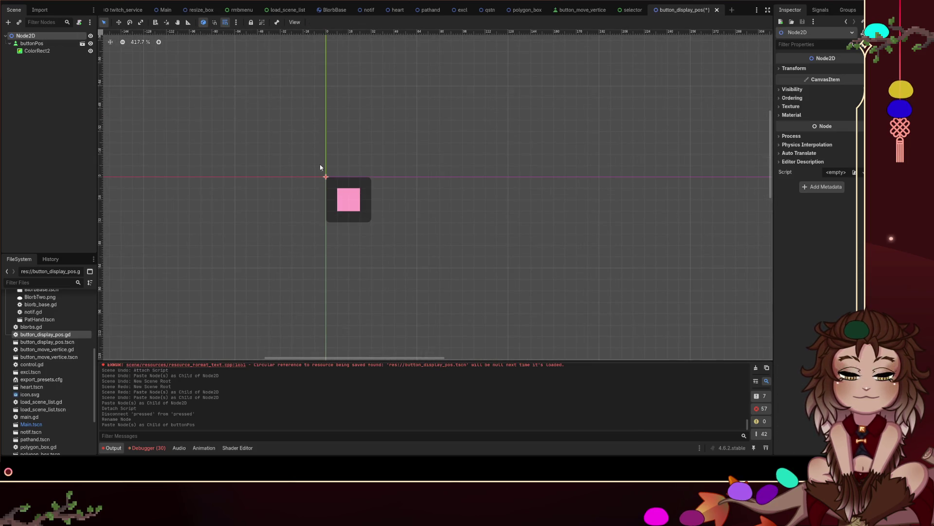
click(326, 178)
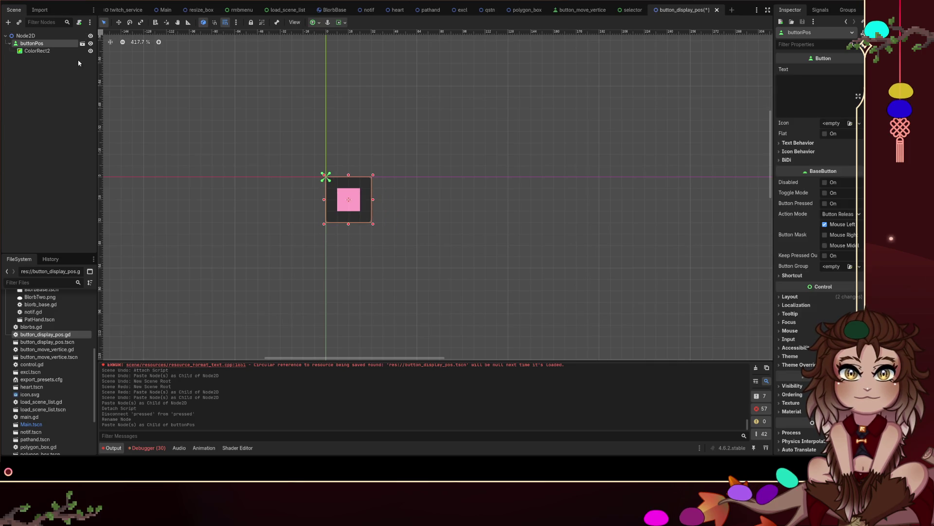
drag(357, 201, 335, 180)
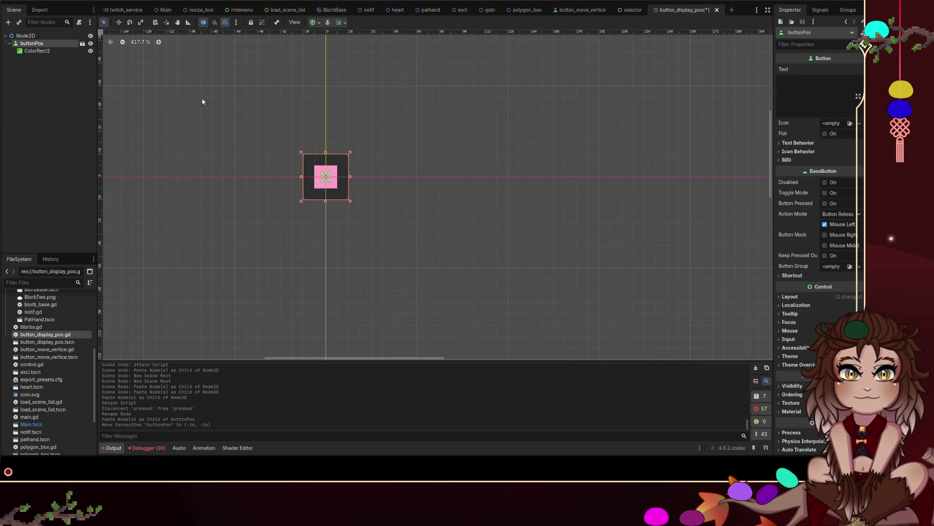
click(39, 36)
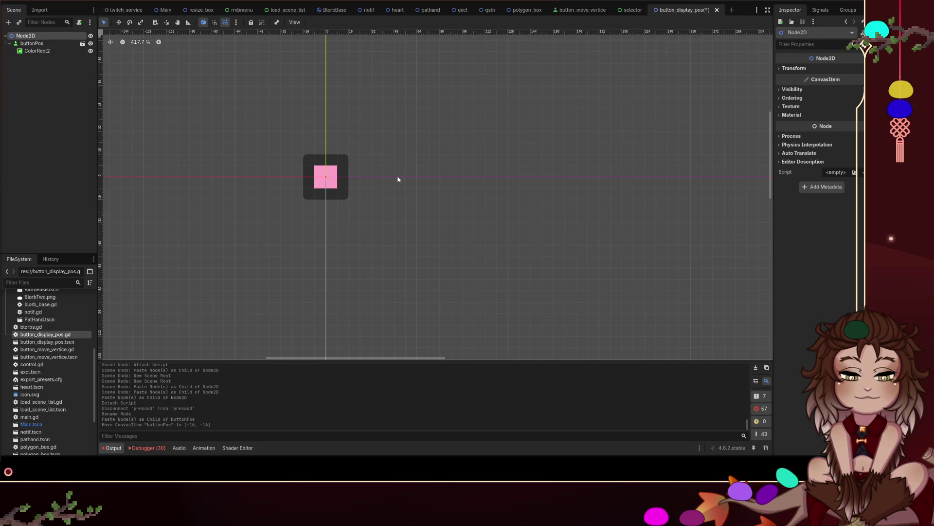
key(Right)
drag(333, 163, 351, 165)
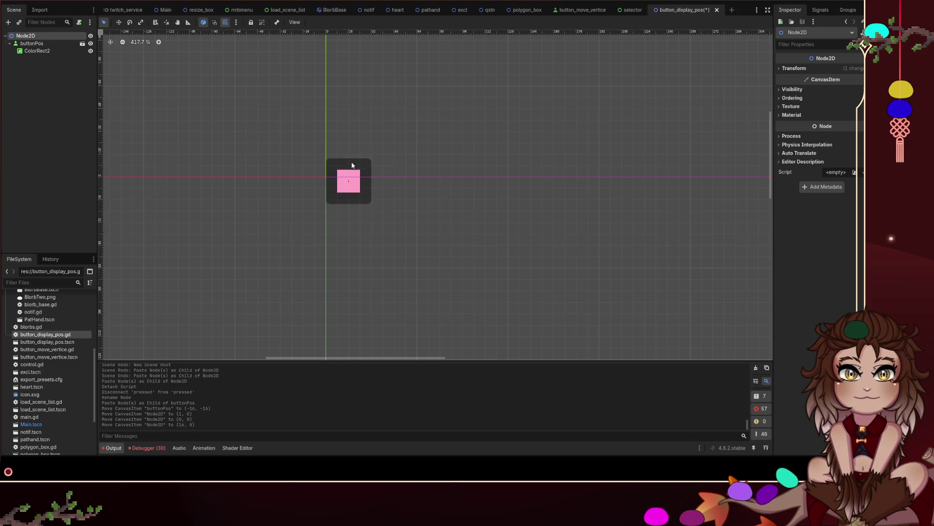
key(Down)
key(Down)
key(Down)
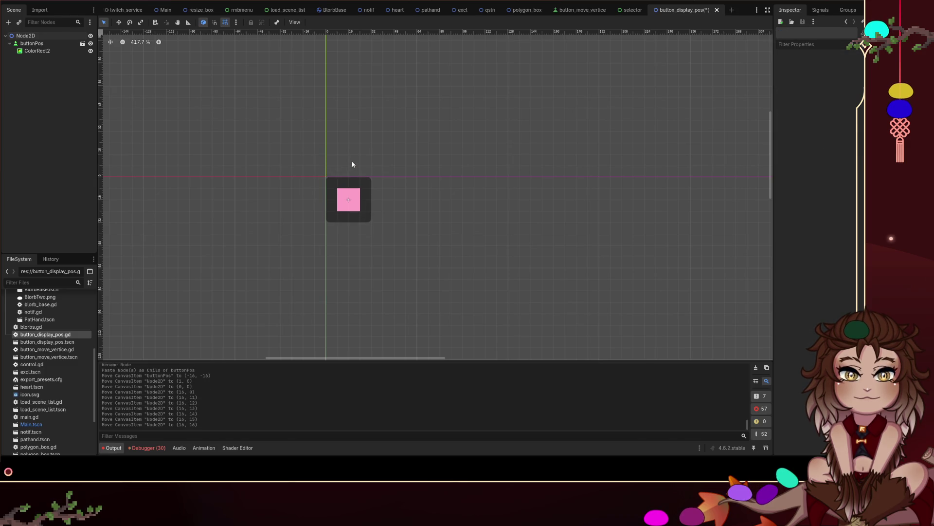
key(ctrl+s)
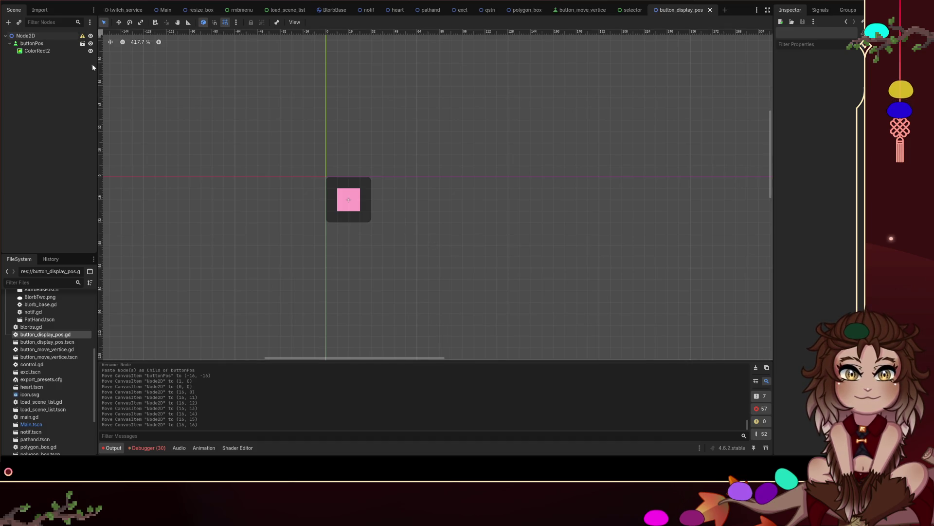
key(ctrl+z)
key(ctrl+z)
key(ctrl+z)
key(ctrl+z)
key(ctrl+z)
key(ctrl+shift+z)
key(ctrl+shift+z)
key(ctrl+shift+z)
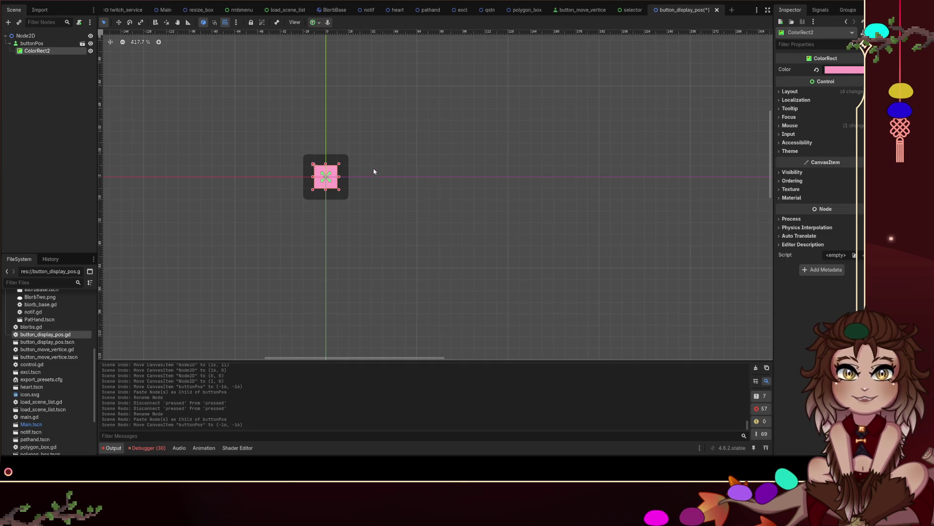
Step: Rename the root Node2D to buttonPosMain
click(25, 36)
click(32, 44)
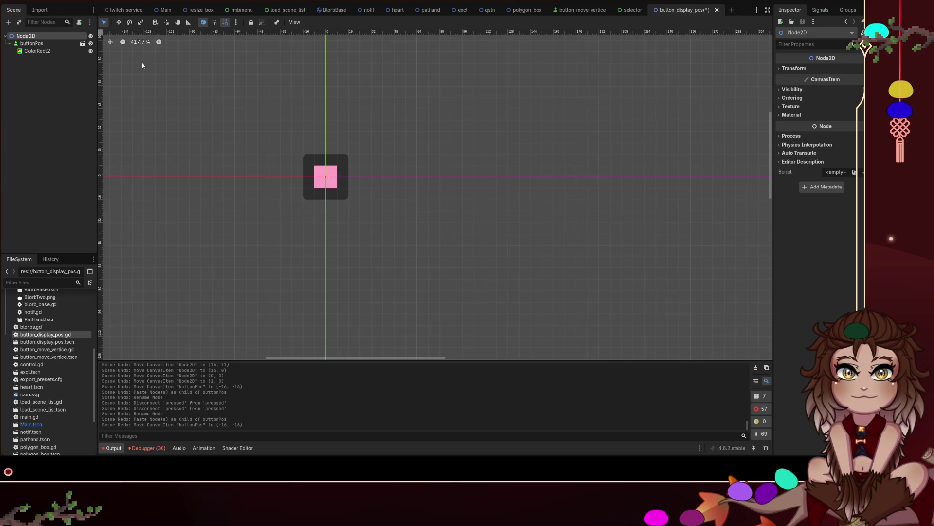
text(buttonPosMain)
key(Return)
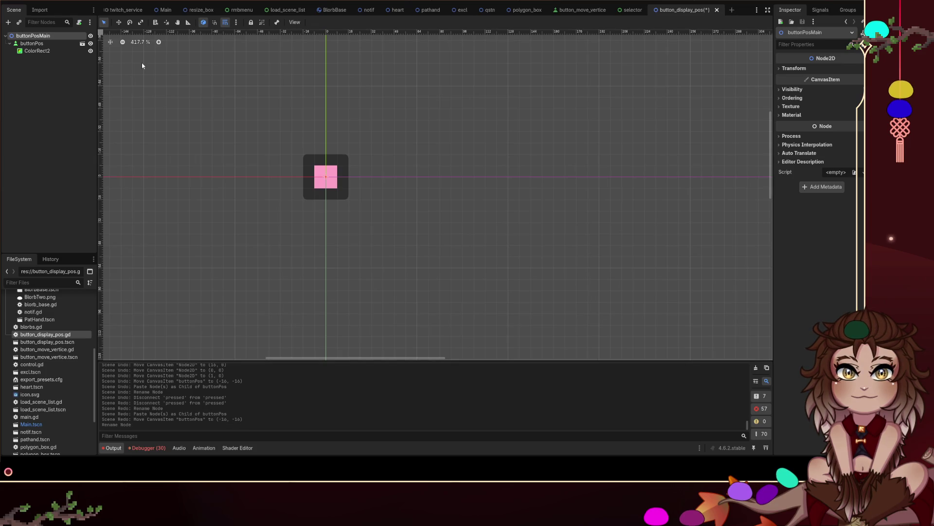
Step: Attach button_display_pos.gd to buttonPosMain and connect buttonPos's button_down and button_up signals to it
mouse_move(80, 335)
mouse_down()
mouse_move(61, 65)
mouse_move(83, 37)
mouse_up()
click(83, 37)
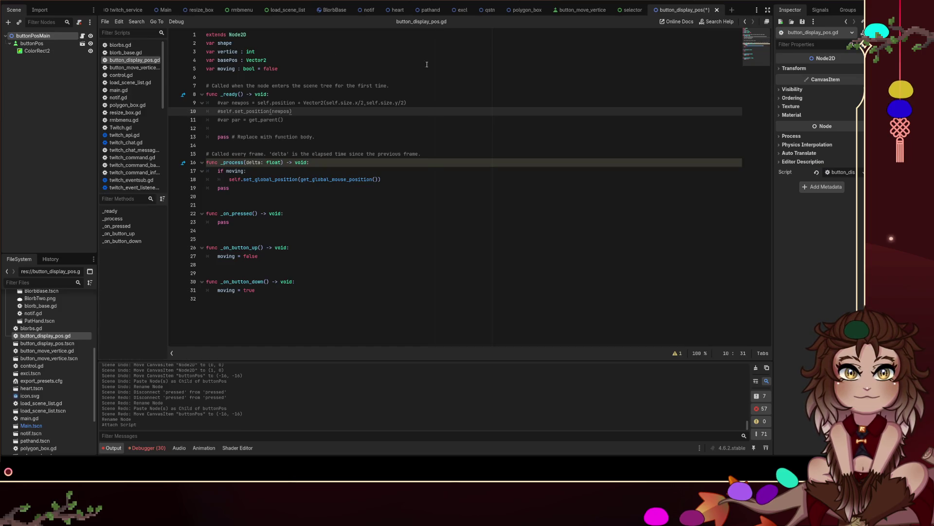
click(32, 43)
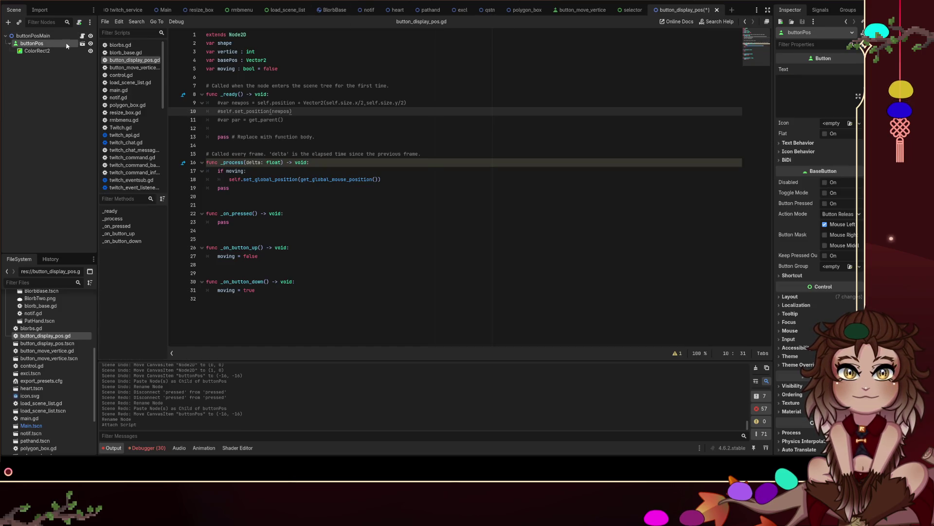
click(821, 10)
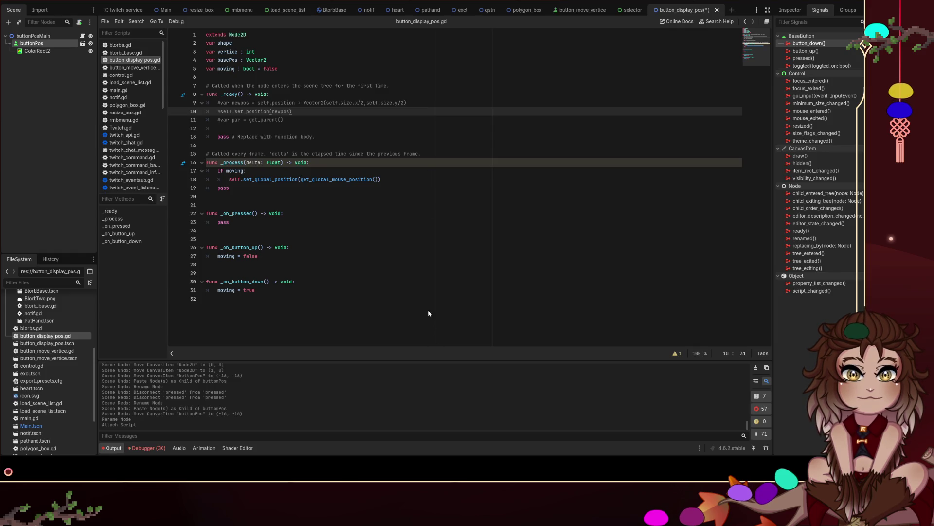
drag(394, 306, 395, 307)
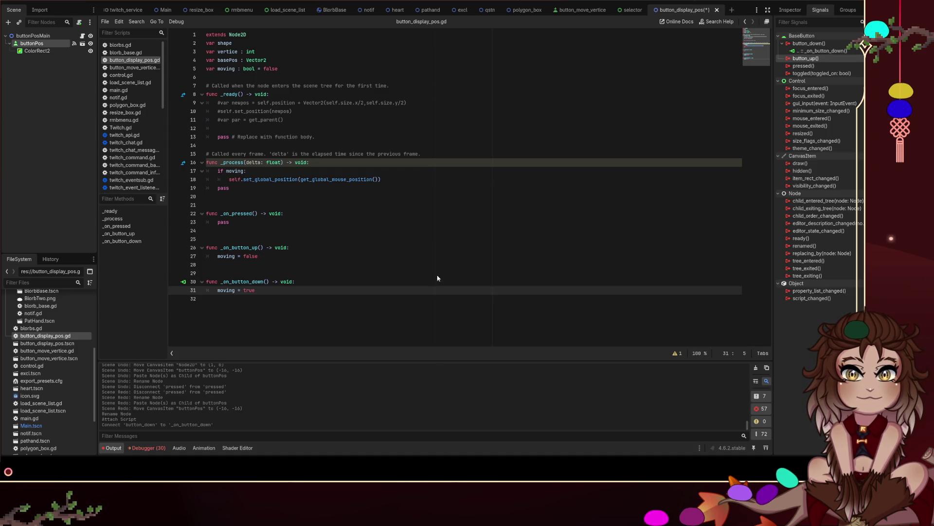
mouse_move(412, 181)
mouse_down()
mouse_move(396, 319)
mouse_move(386, 308)
mouse_up()
Step: Save the scene and run the project to test dragging
click(501, 128)
key(ctrl+s)
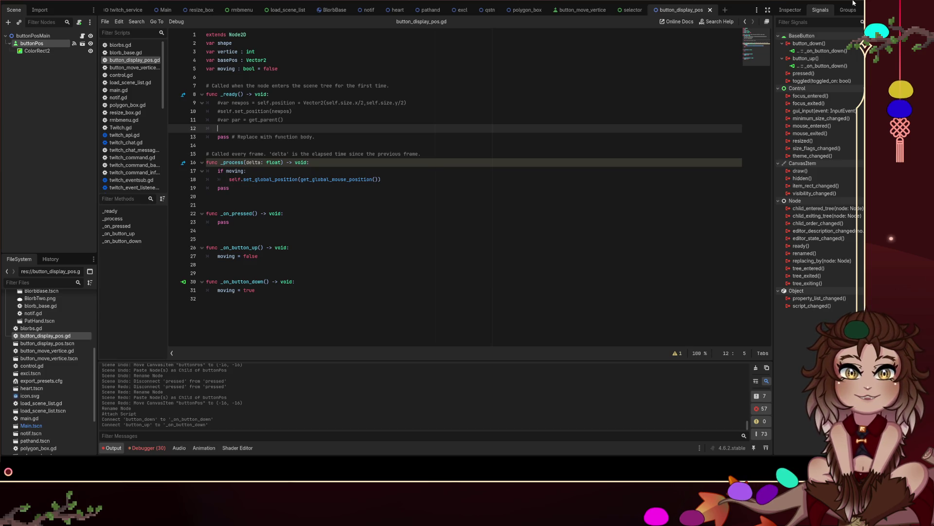
click(807, 2)
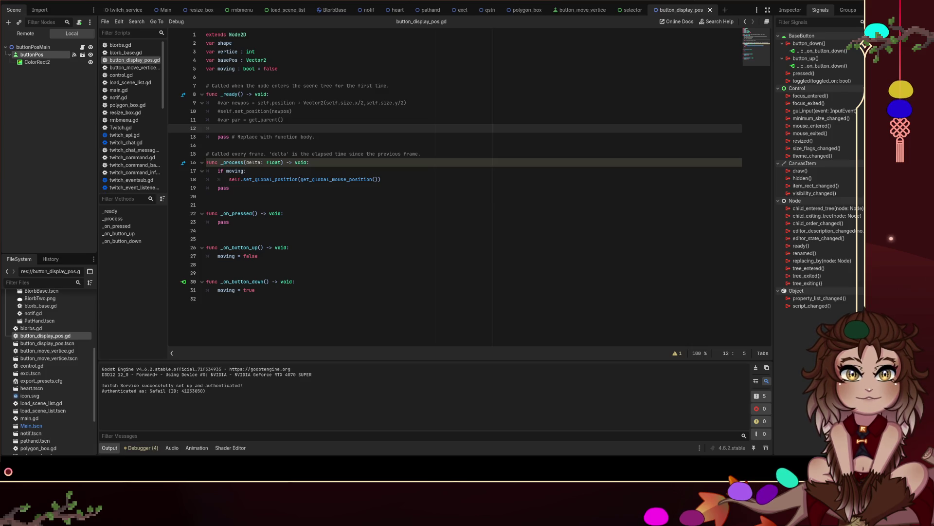
Step: Stop the game and write a new _input function taking an InputEvent, with a pass body
key(F8)
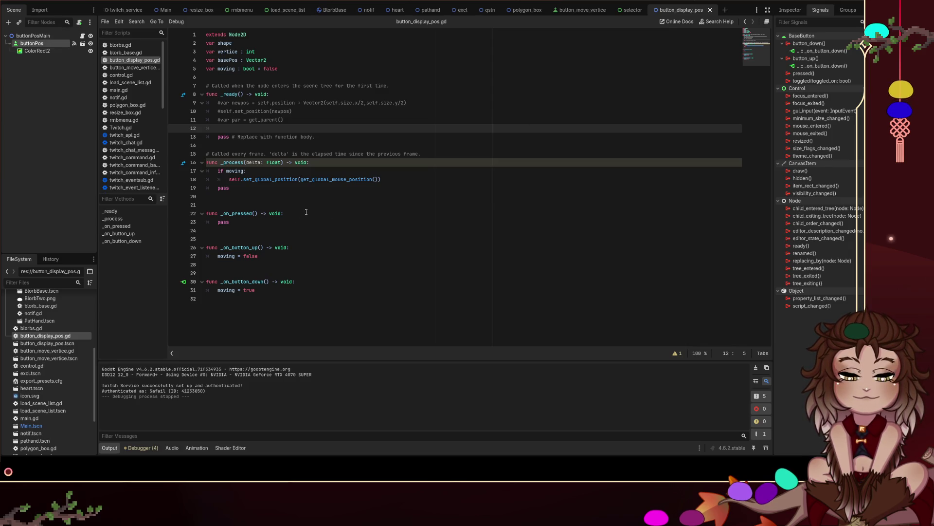
click(301, 198)
key(Return)
text(func )
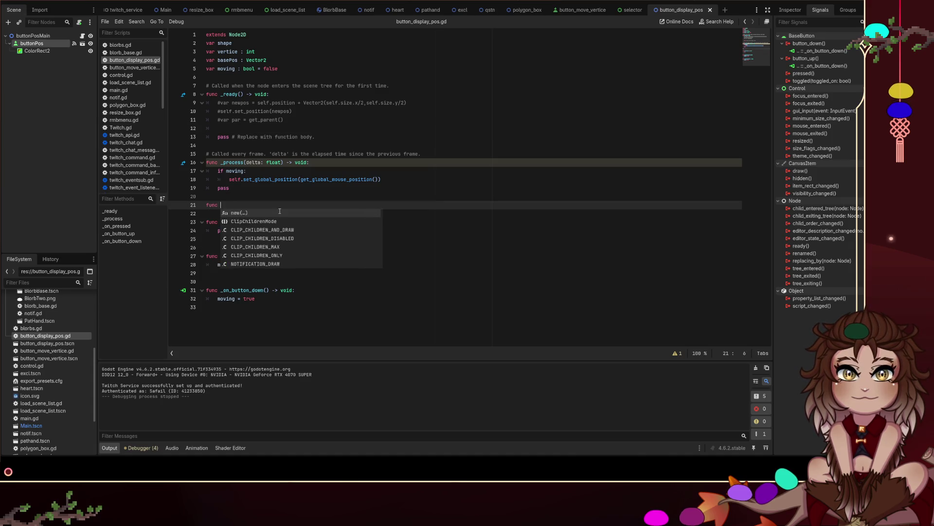
text(_input()
key(Escape)
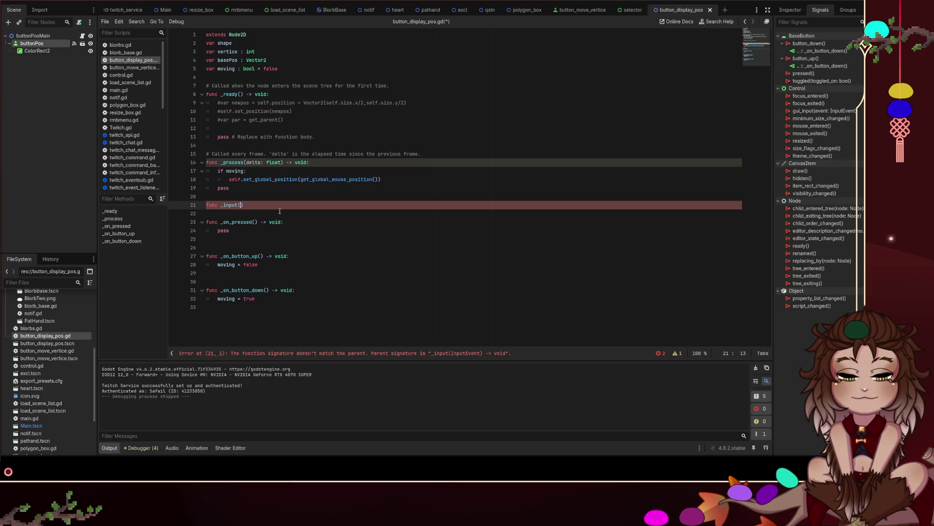
key(BackSpace)
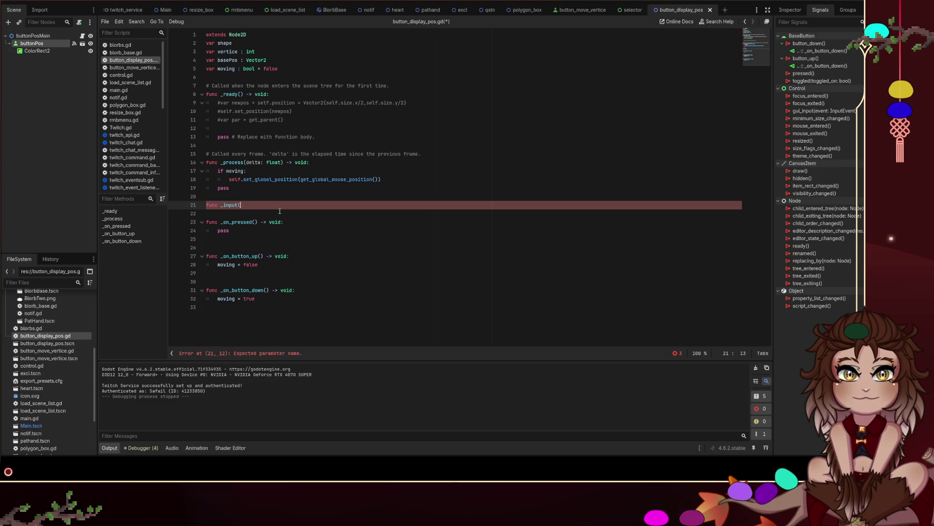
text())
key(Left)
text(InputEv)
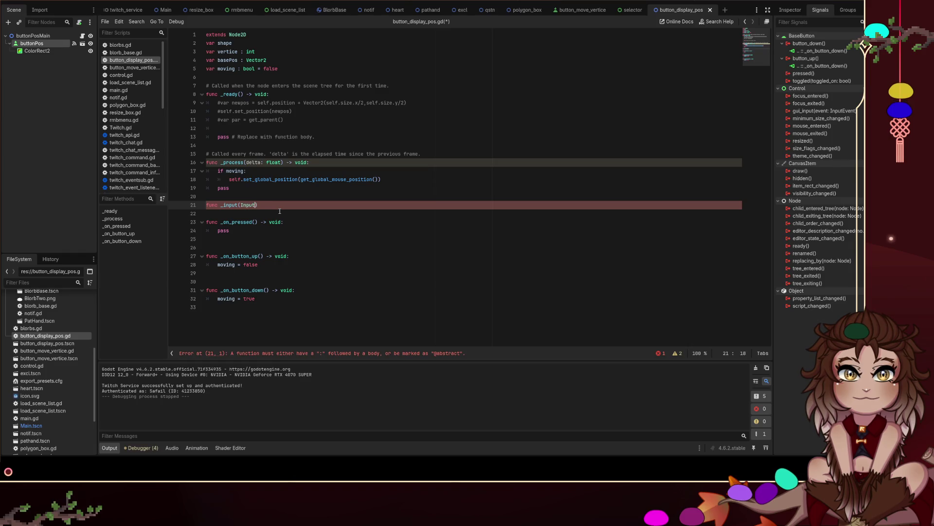
text(ent)
key(End)
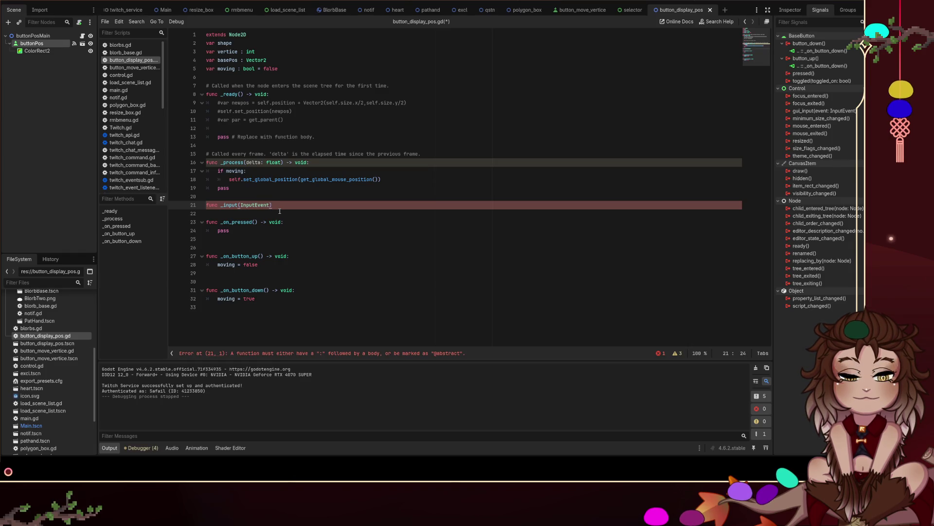
text(void:)
key(Return)
text(pass)
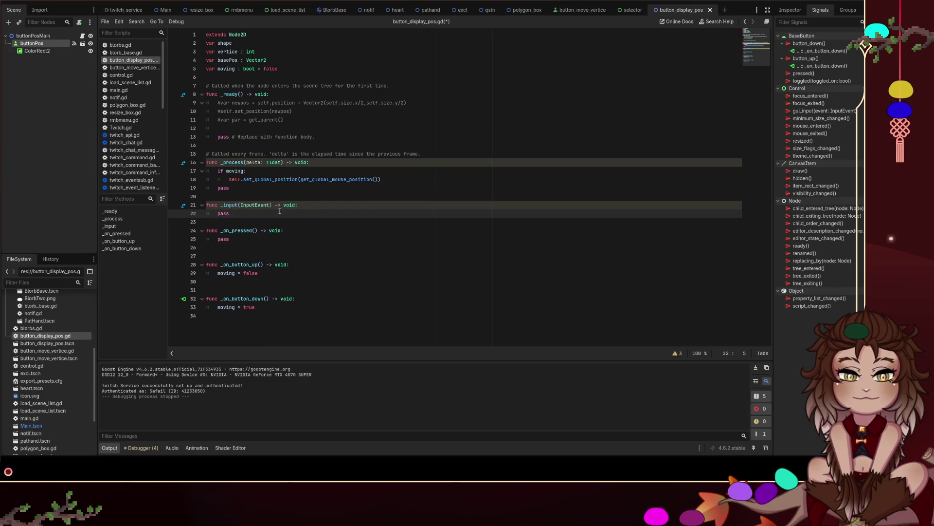
Step: Try adding lines below _input, then undo the stray half-typed function text
click(280, 209)
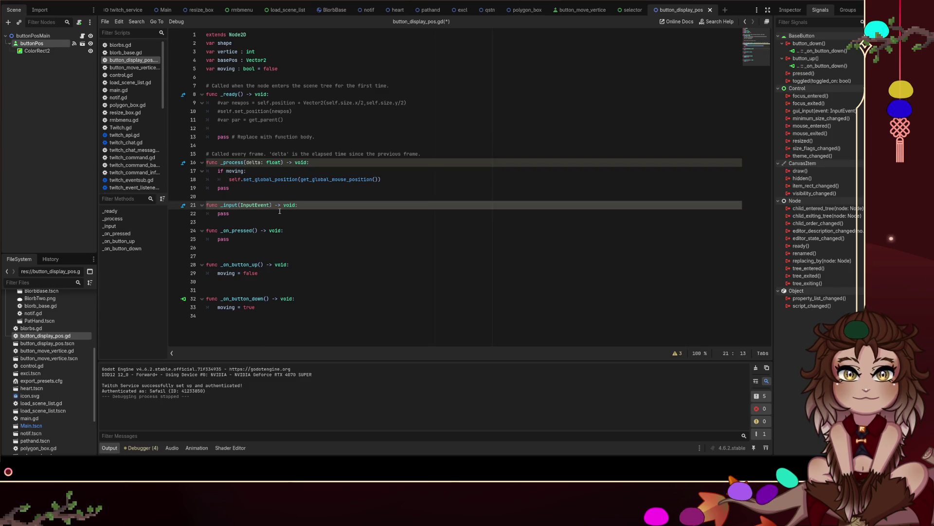
key(Down)
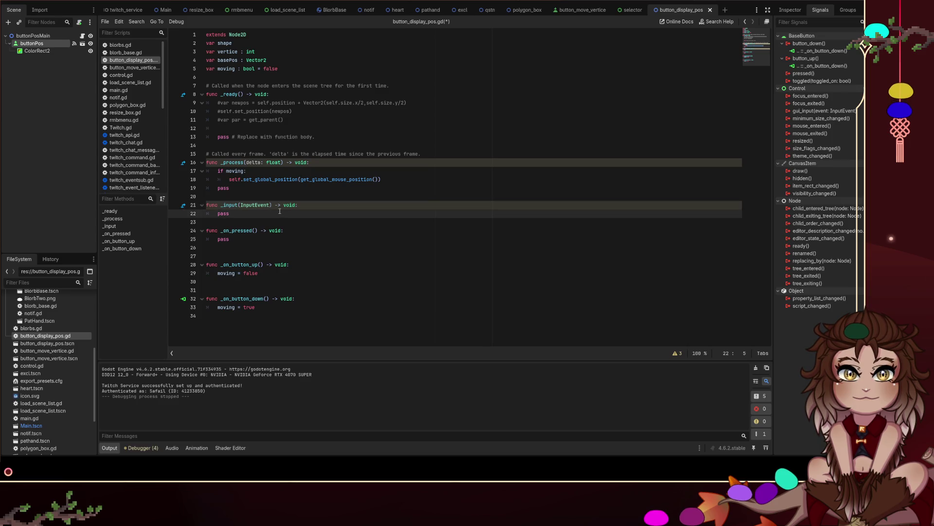
key(Down)
key(Return)
key(Return)
key(Up)
text(input)
key(BackSpace)
key(BackSpace)
key(BackSpace)
text(func input)
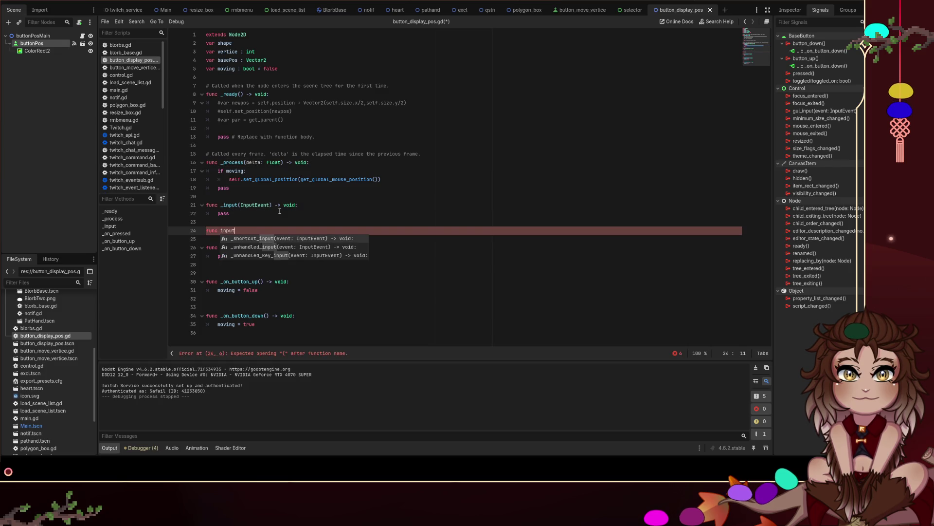
key(BackSpace)
key(BackSpace)
key(BackSpace)
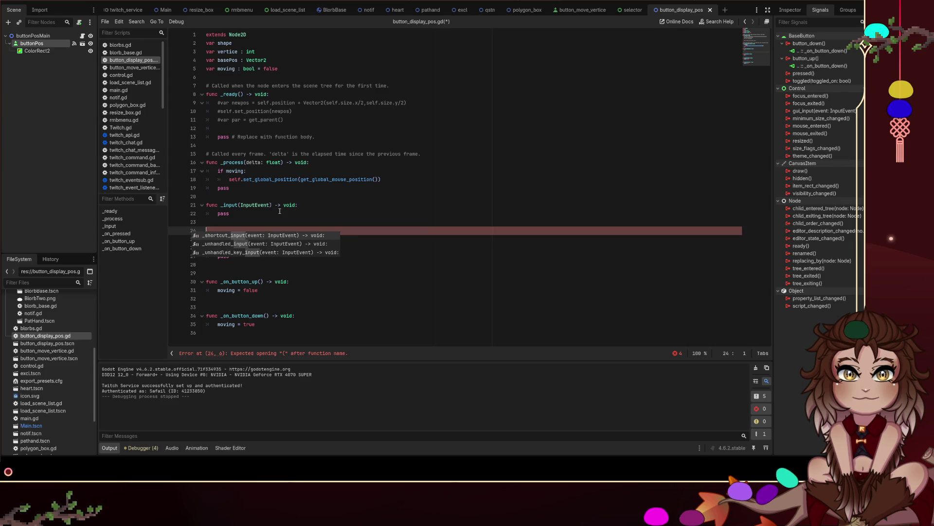
text(fuinc)
key(ctrl+z)
key(ctrl+z)
key(ctrl+z)
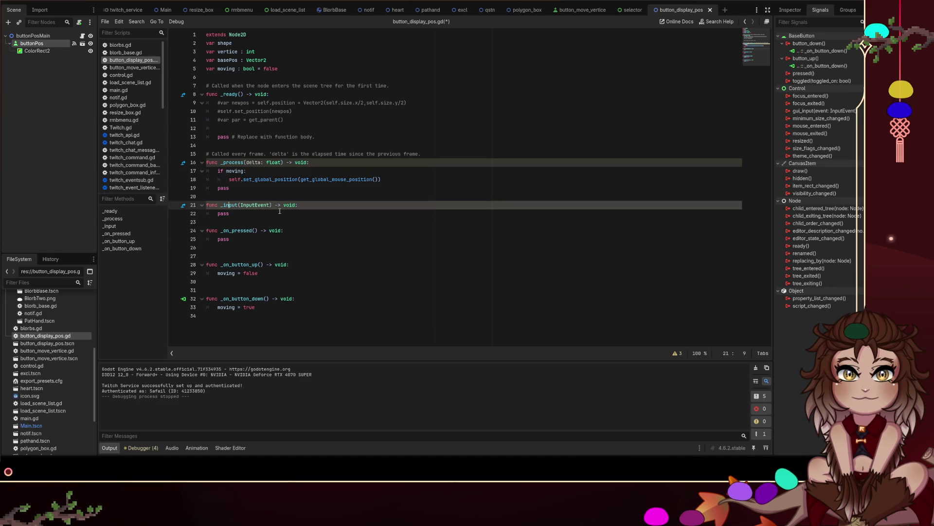
Step: Name the _input parameter event and save the script
text(event)
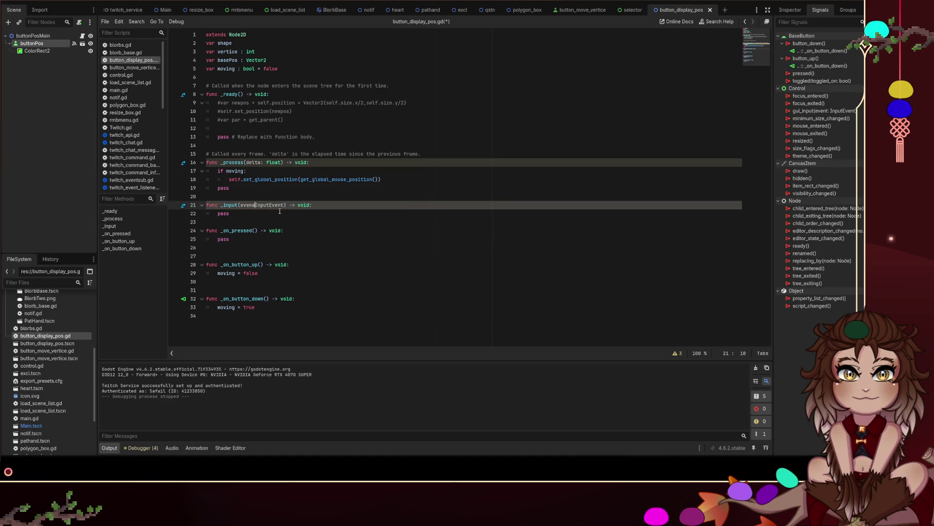
text(:)
key(Down)
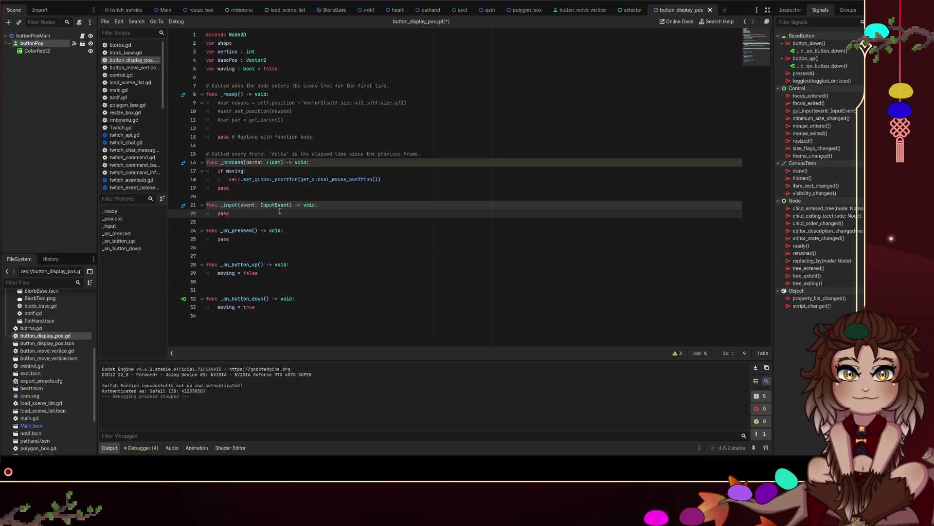
key(Down)
key(ctrl+s)
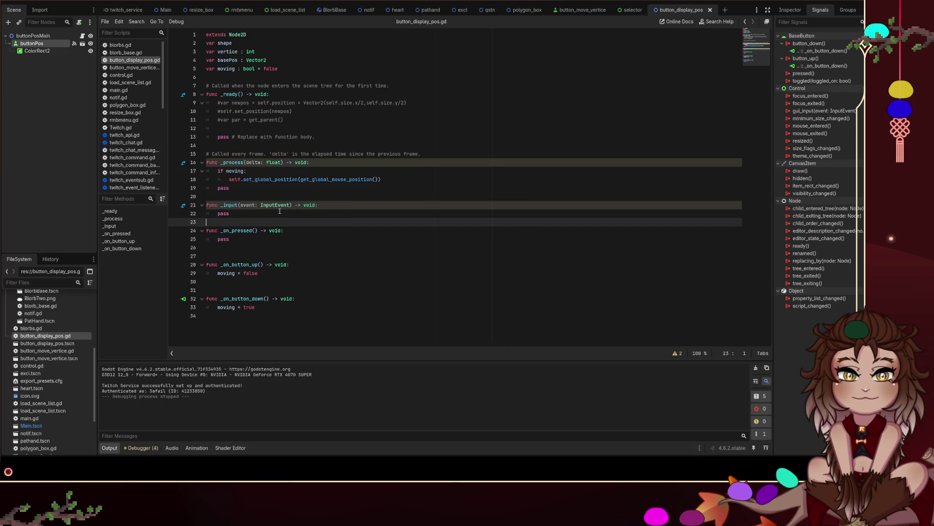
Step: Insert a line above pass and start the condition 'if event =='
key(Up)
key(Left)
key(Return)
key(Up)
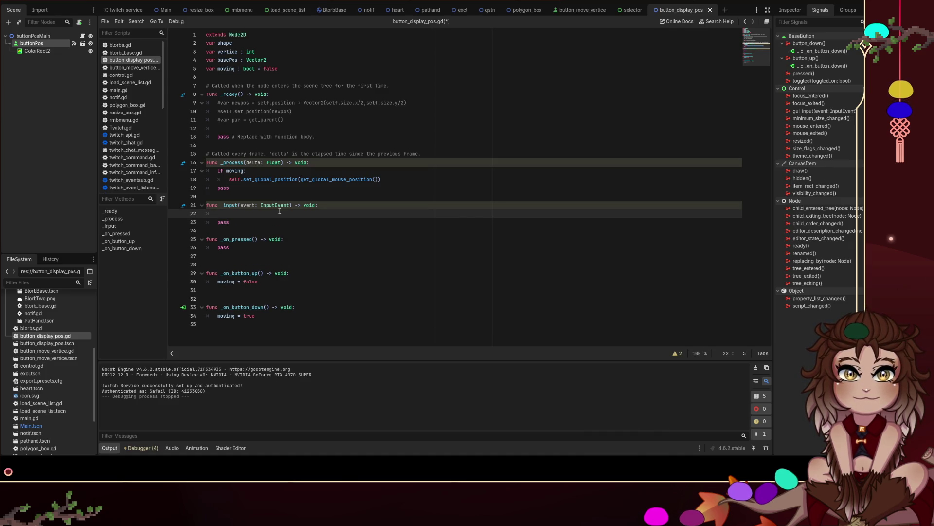
text(if event is)
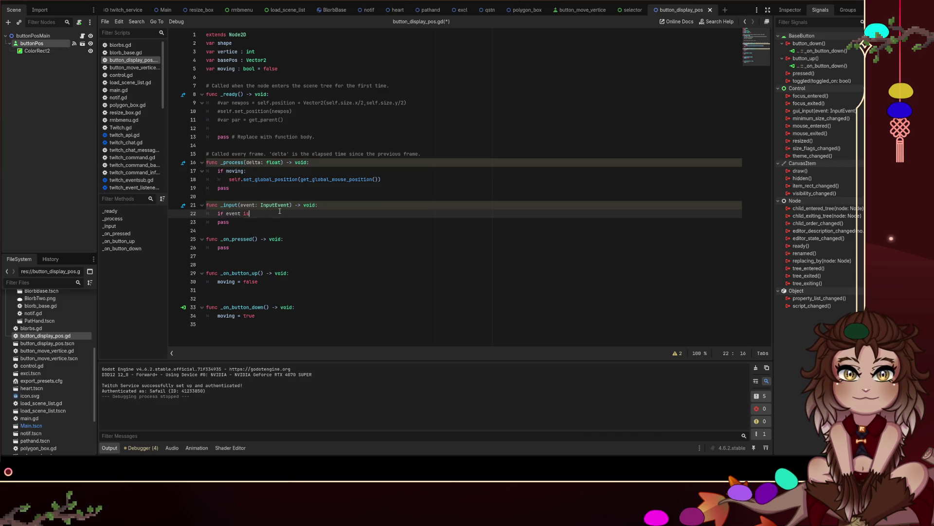
key(BackSpace)
key(BackSpace)
text(== )
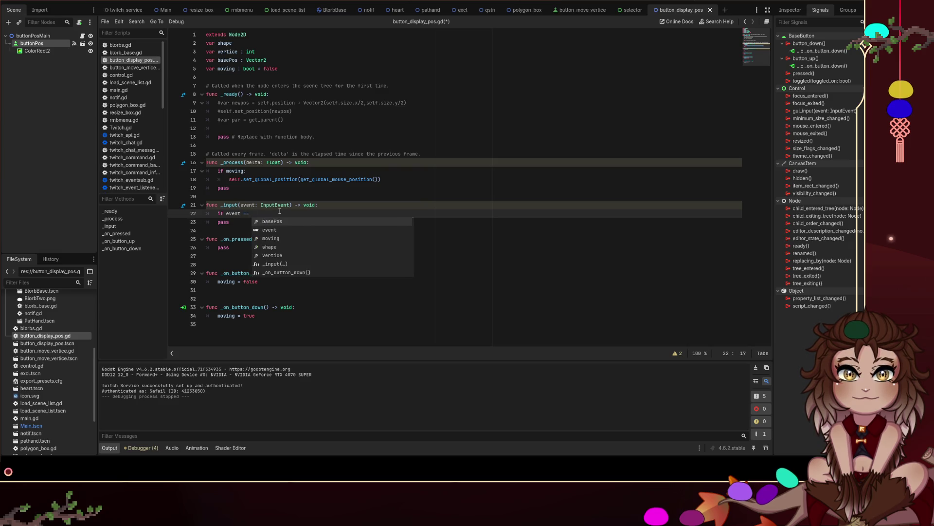
text(l)
key(BackSpace)
text(left)
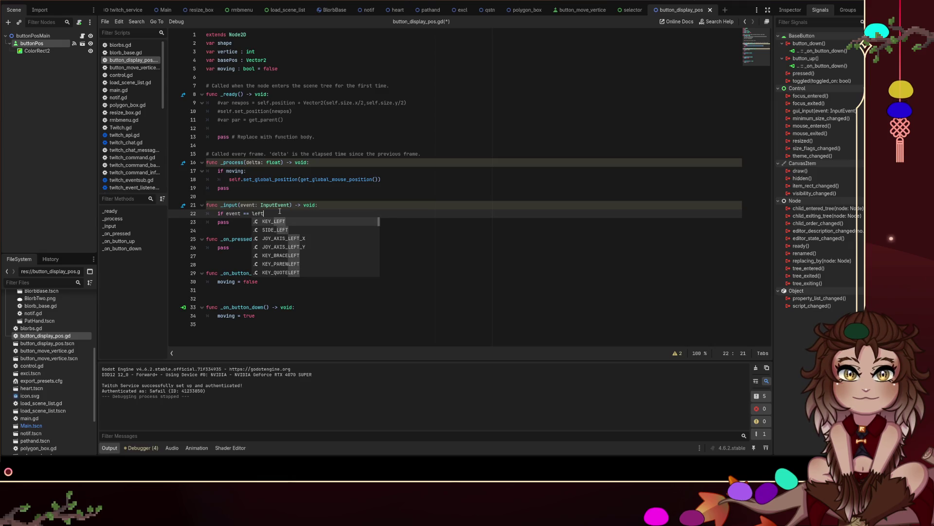
key(BackSpace)
key(BackSpace)
key(BackSpace)
key(BackSpace)
text(mouse)
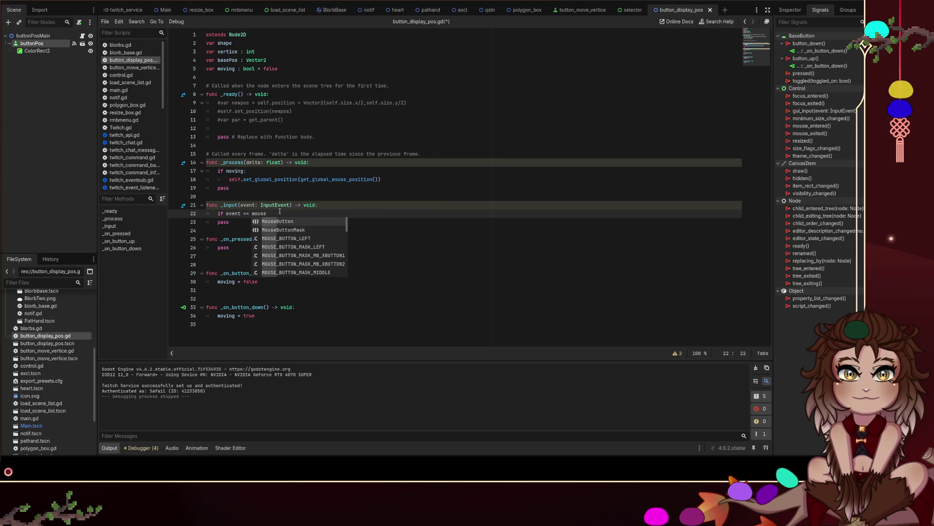
key(ctrl+BackSpace)
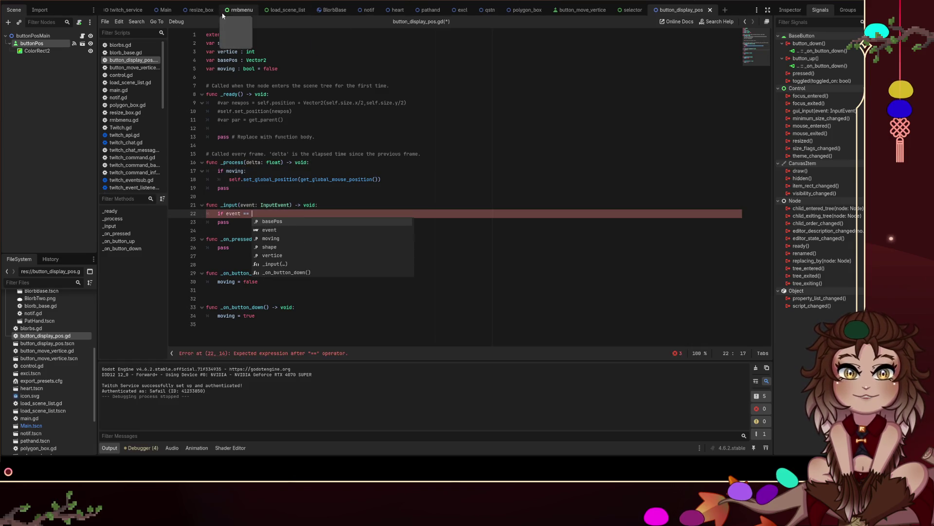
Step: Open the rmbmenu scene and its rmbmenu.gd script, scrolling to the _input function
click(242, 10)
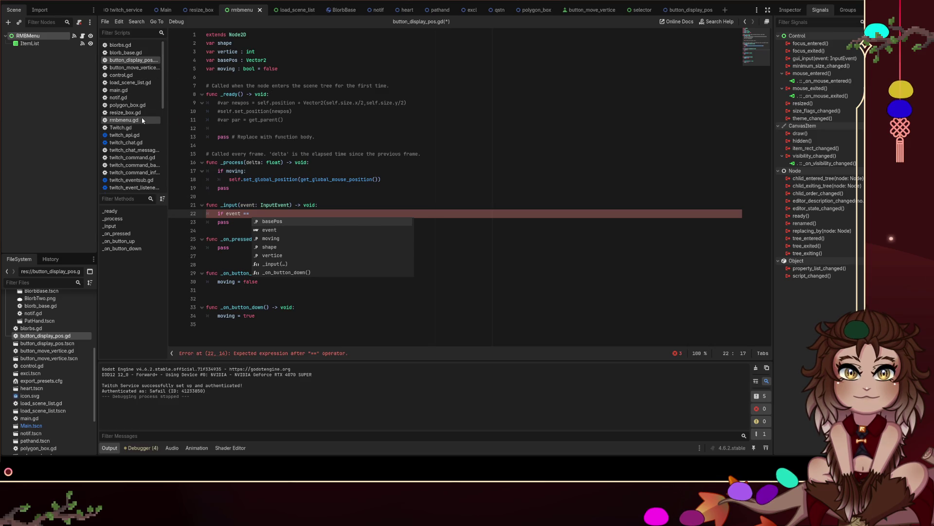
click(124, 120)
scroll(296, 131, down, 5)
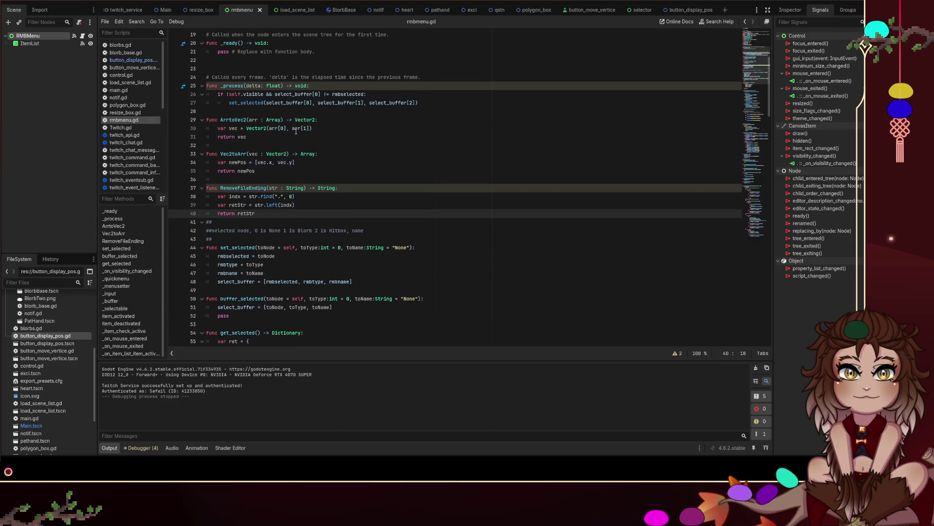
scroll(296, 131, down, 8)
scroll(303, 119, up, 8)
scroll(302, 118, up, 7)
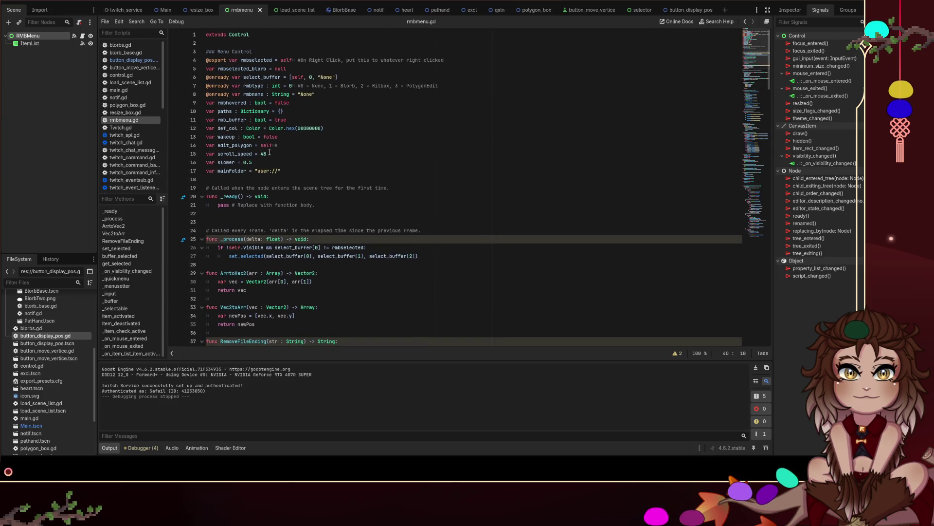
scroll(306, 132, down, 5)
scroll(269, 99, down, 6)
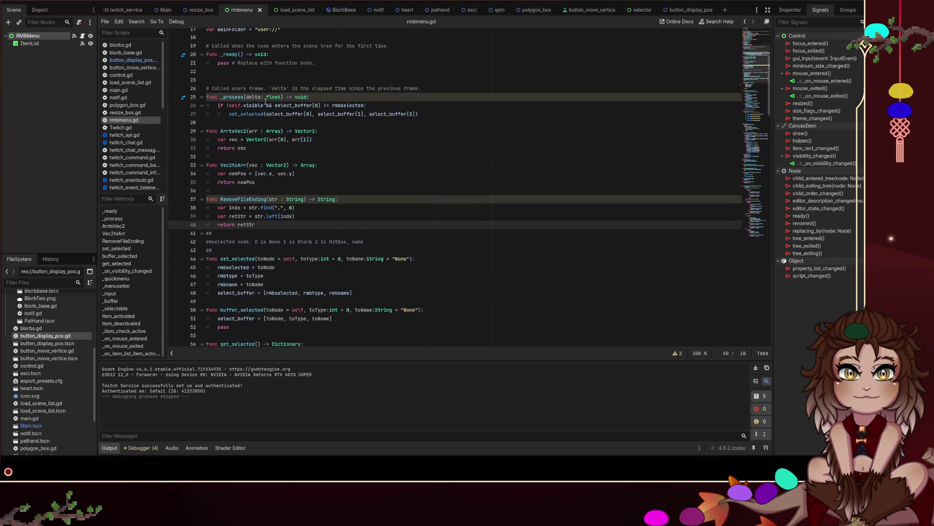
scroll(325, 104, down, 13)
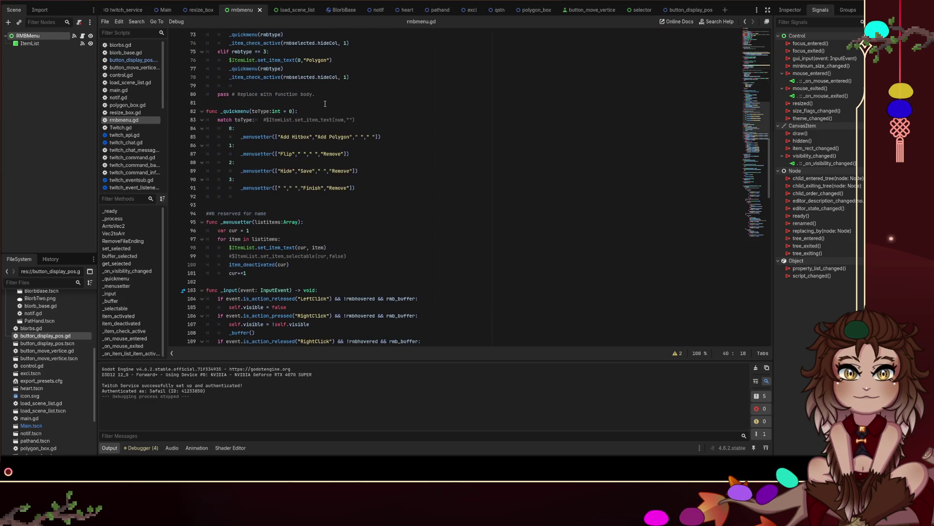
scroll(325, 103, down, 5)
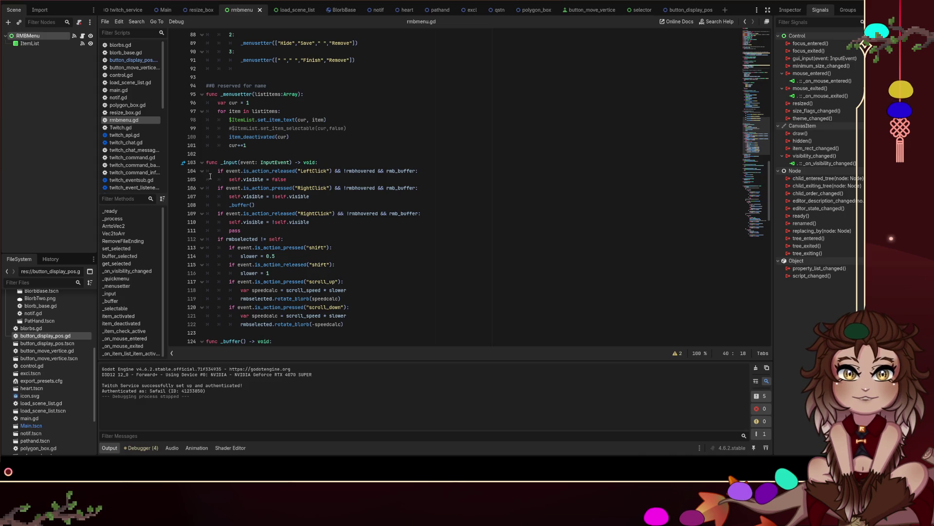
Step: Select the LeftClick-release check lines and return to button_display_pos.gd
click(299, 180)
shift+click(210, 174)
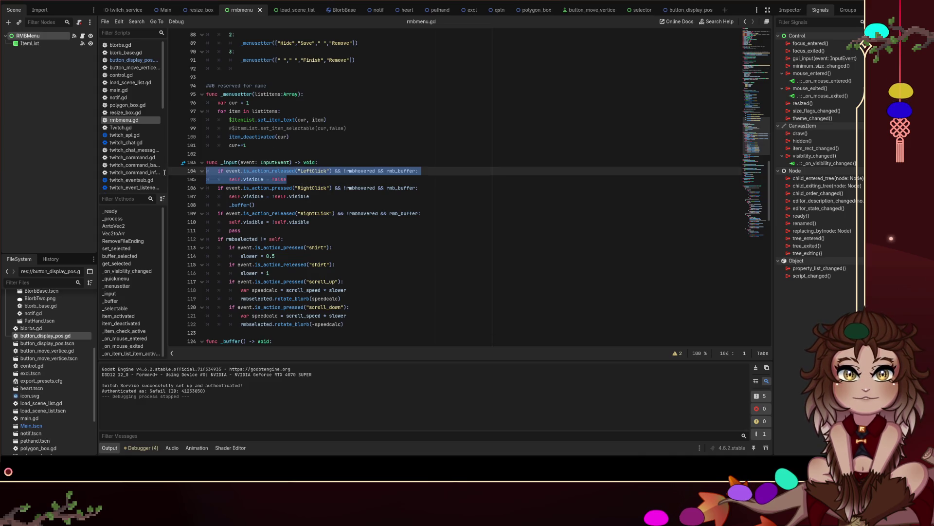
click(133, 61)
key(Escape)
Step: Paste the LeftClick-release check over line 22 and replace the rmbhovered/rmb_buffer conditions with moving
triple_click(268, 213)
text(if event.is_action_released("LeftClick") && !rmbhovered && rmb_buffer: 		self.visible = false)
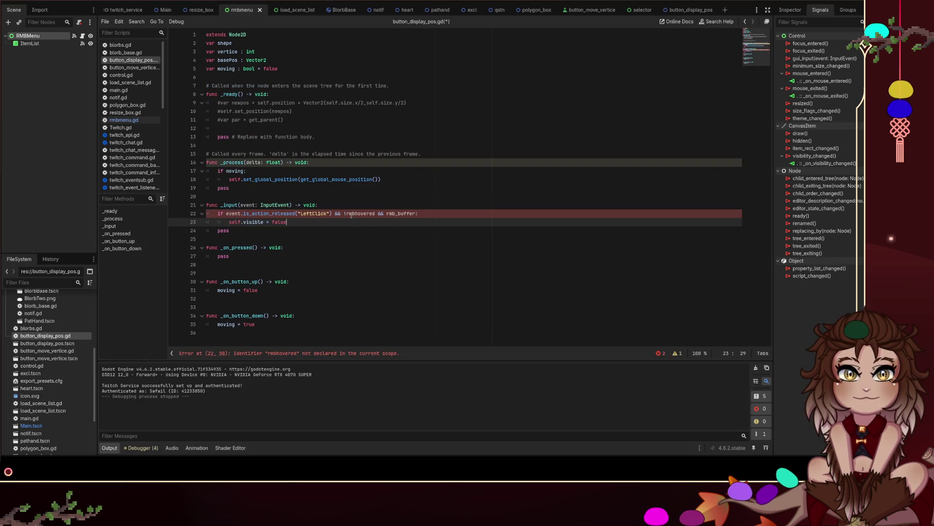
drag(333, 213, 421, 215)
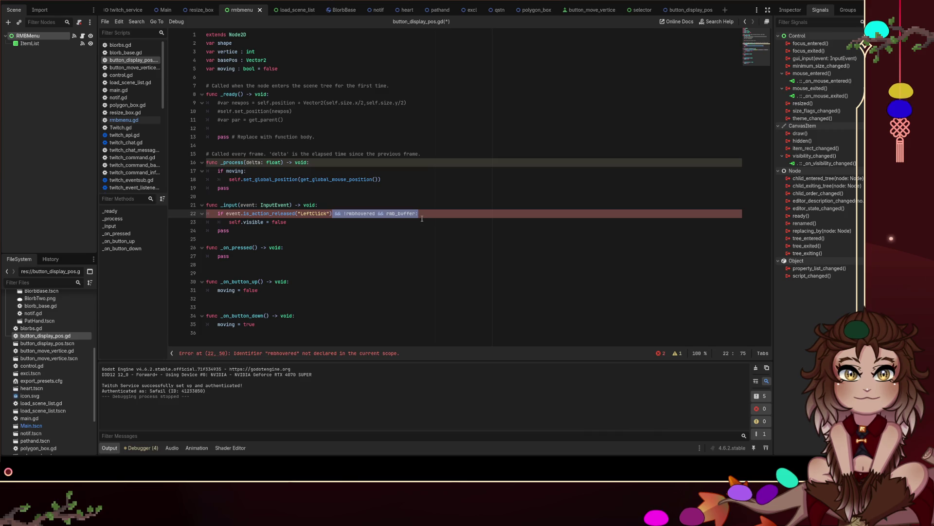
key(ctrl+shift+Left)
text(&)
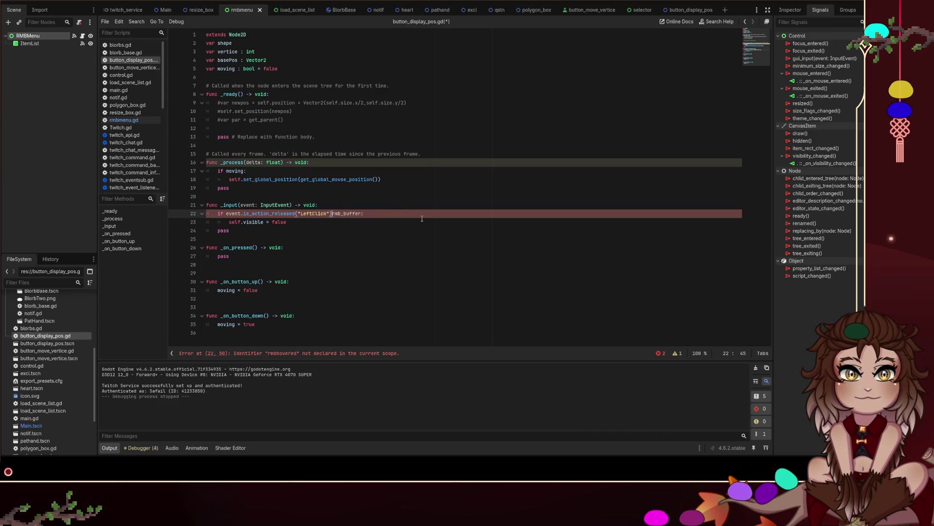
text(&)
key(ctrl+shift+Right)
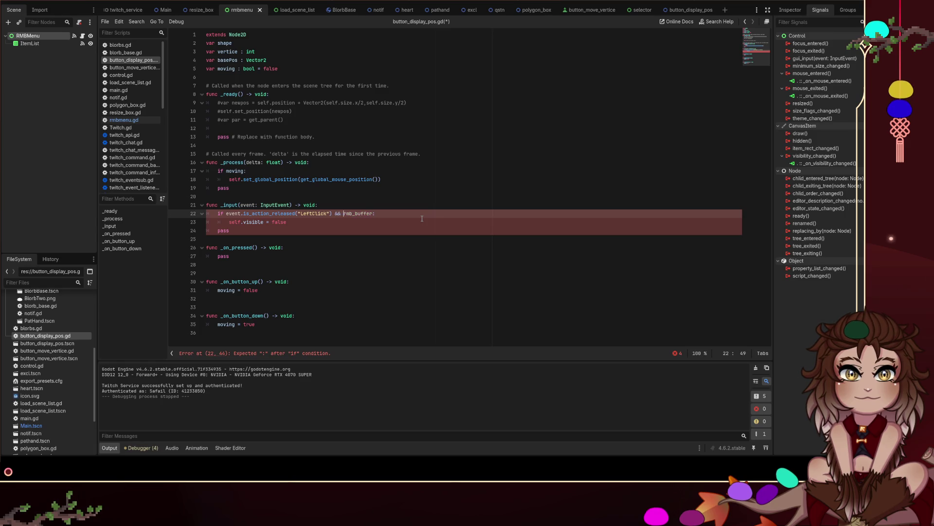
text(moving)
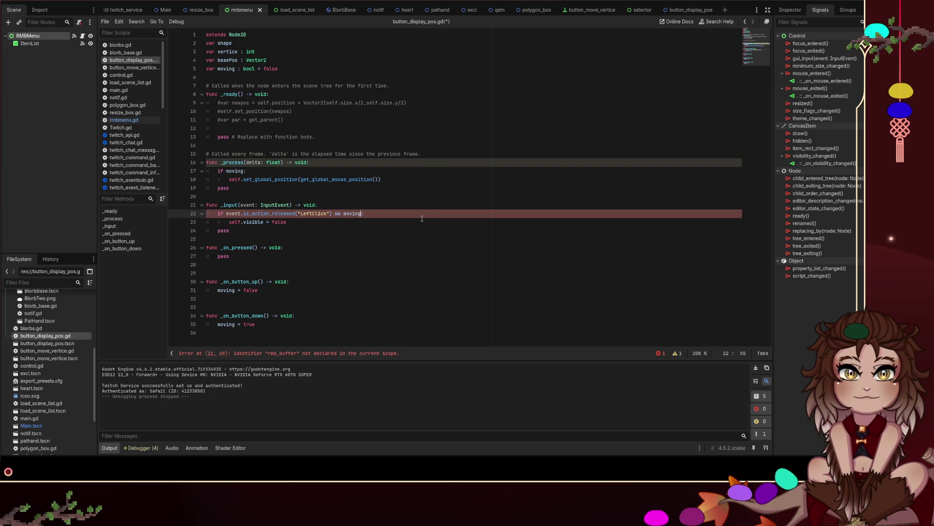
key(Escape)
key(Down)
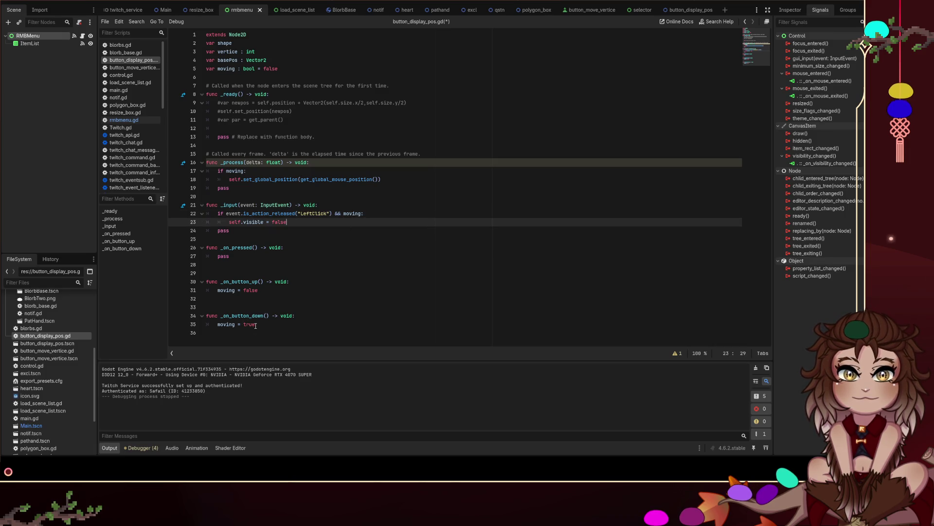
Step: Try moving the moving = false statement into _input, then undo the cut
drag(256, 325, 217, 325)
click(257, 290)
drag(257, 290, 207, 290)
key(ctrl+x)
drag(290, 221, 234, 227)
key(ctrl+z)
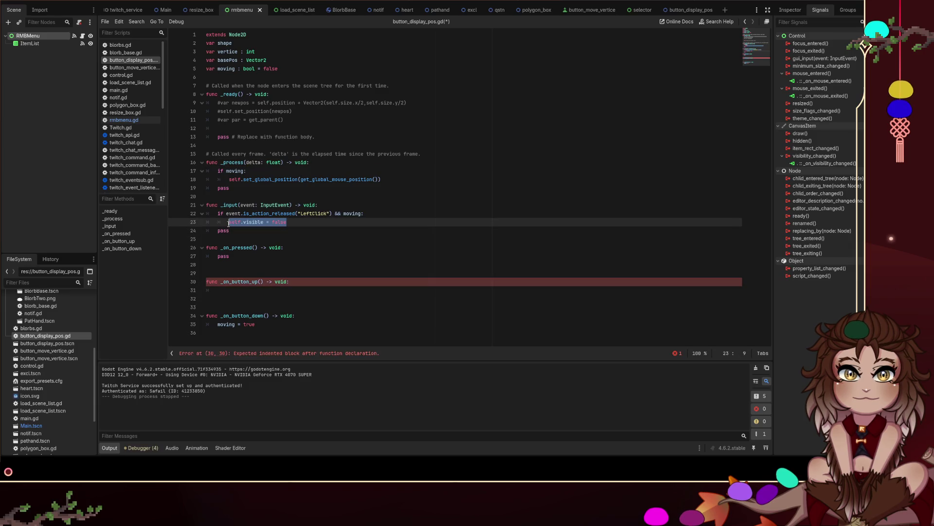
click(267, 292)
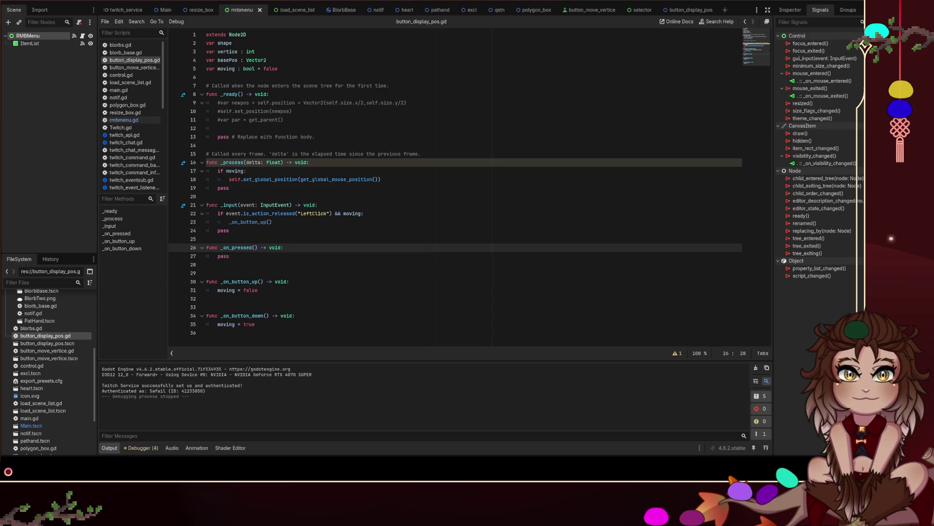
click(272, 35)
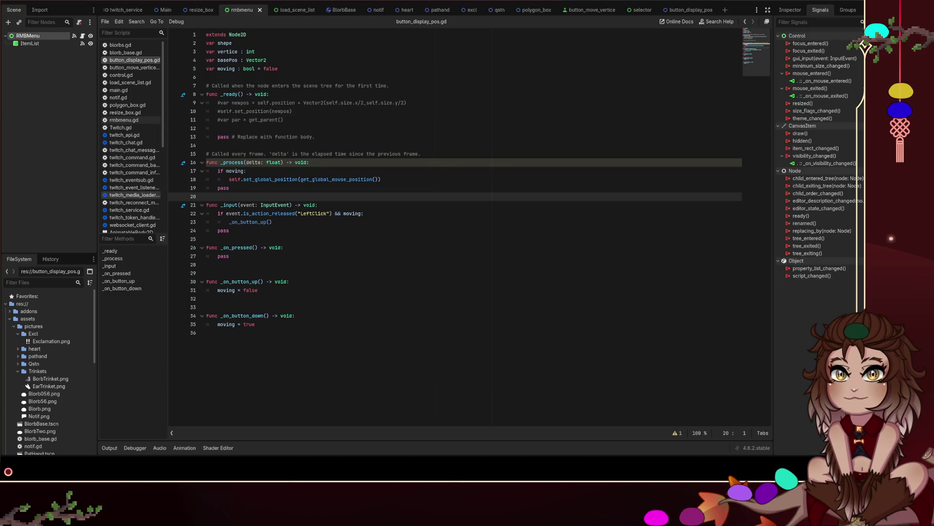
click(560, 162)
key(ctrl+s)
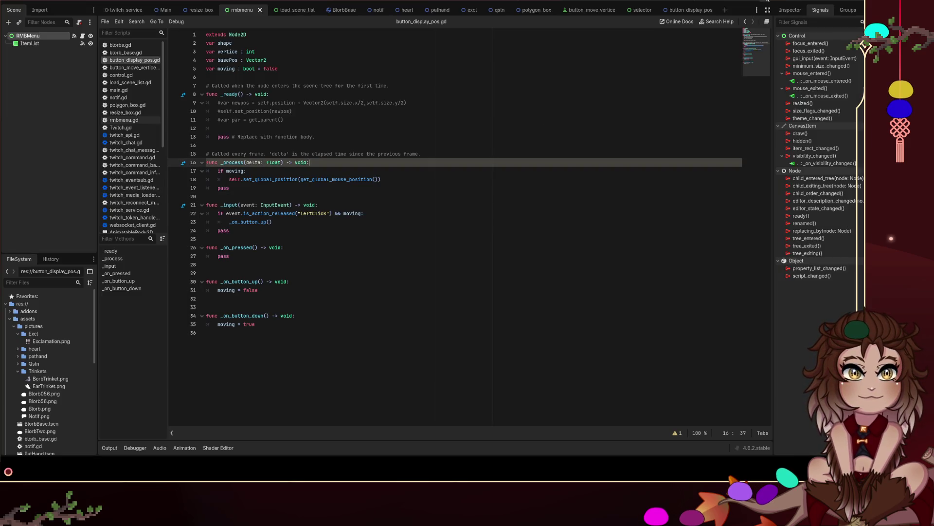
click(681, 10)
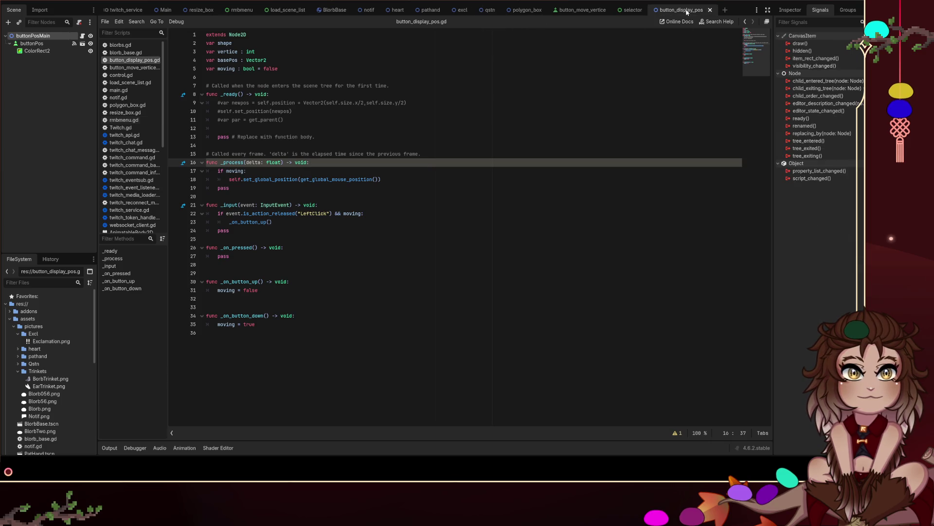
key(F6)
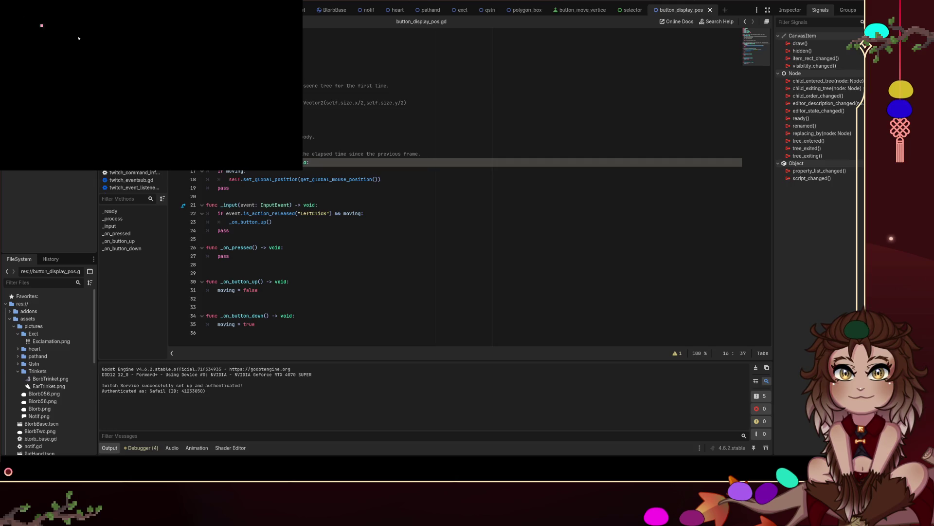
mouse_move(115, 65)
mouse_down()
mouse_move(155, 69)
mouse_move(165, 80)
mouse_move(90, 90)
mouse_move(128, 74)
mouse_move(136, 86)
mouse_move(86, 100)
mouse_move(108, 65)
mouse_move(155, 88)
mouse_move(136, 81)
mouse_up()
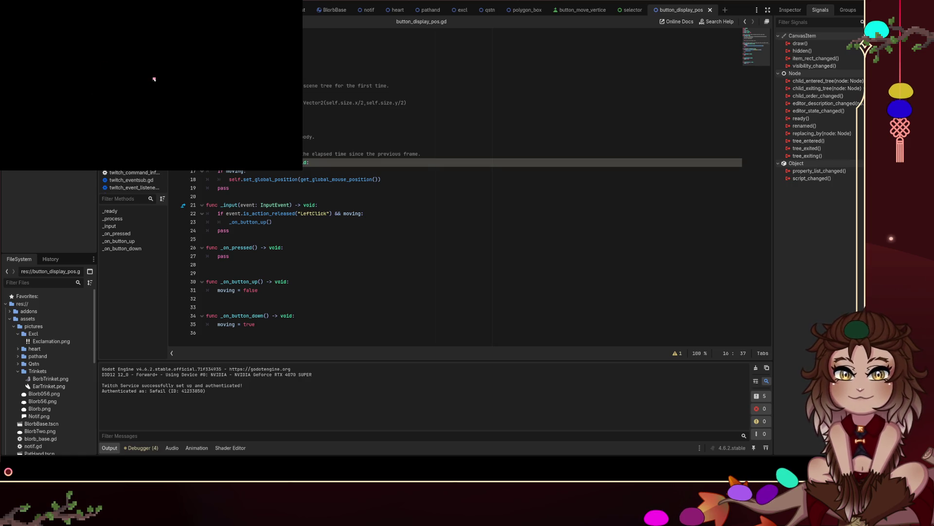
key(F8)
click(292, 247)
click(295, 282)
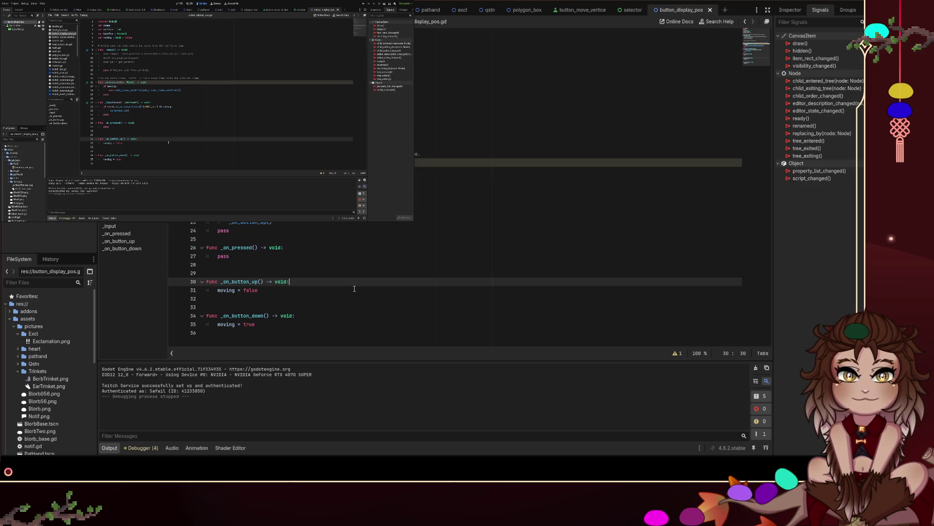
click(297, 316)
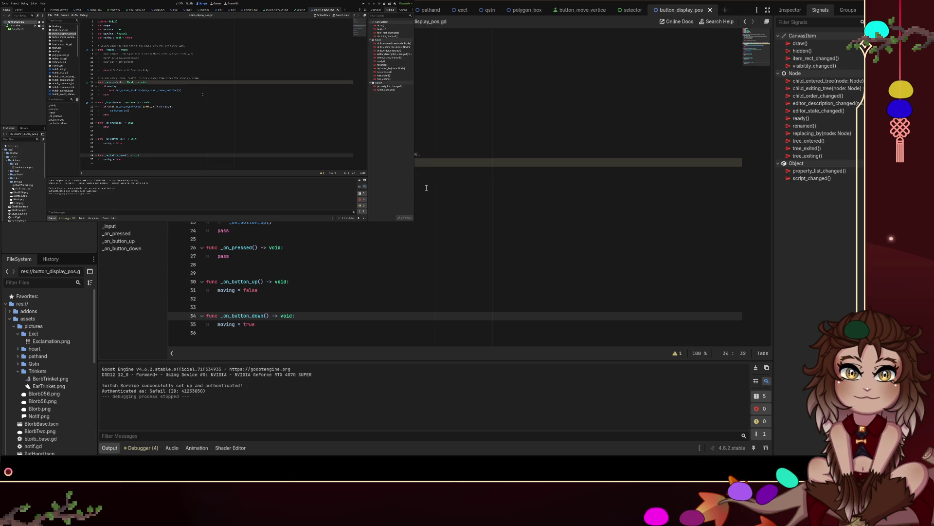
Step: Add 'if !moving:' in _on_button_down, indent moving = true beneath it, and run the project
key(Return)
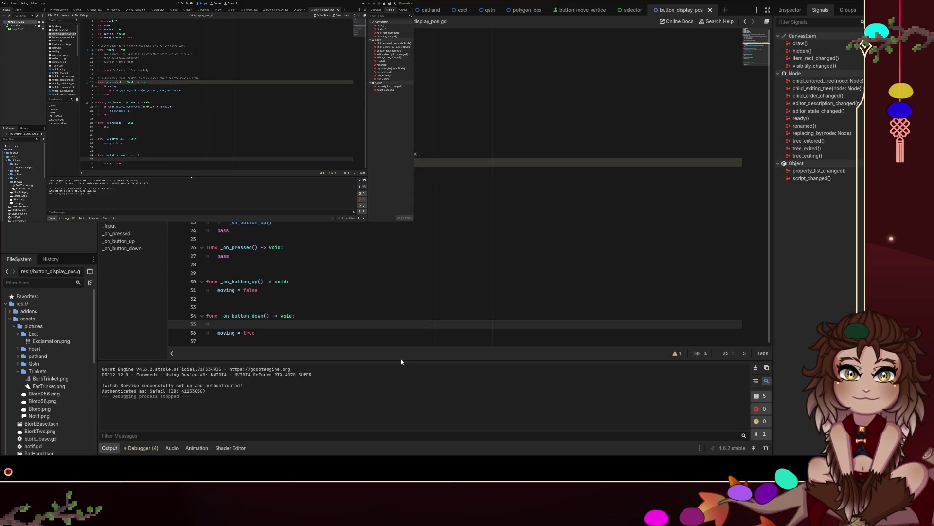
text(if moving)
key(ctrl+Left)
text(!)
key(End)
text(:)
key(Down)
key(Home)
key(Tab)
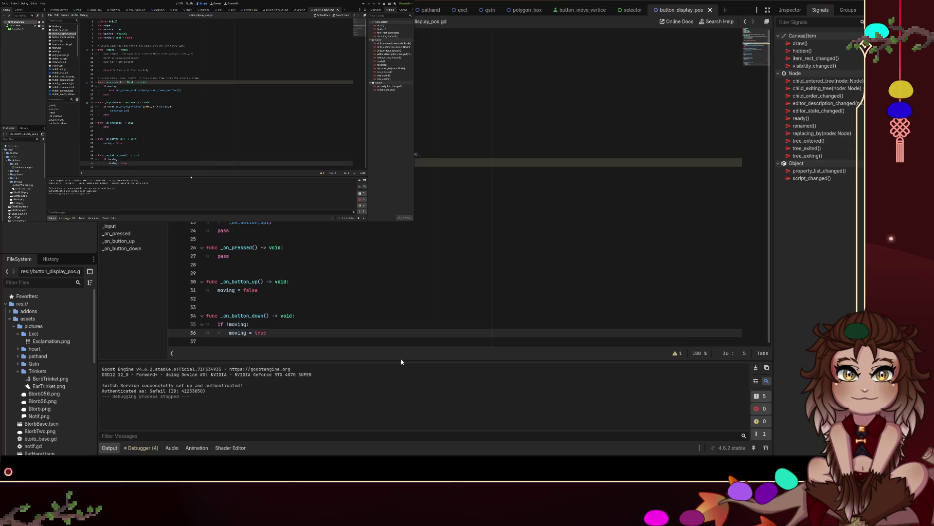
key(F5)
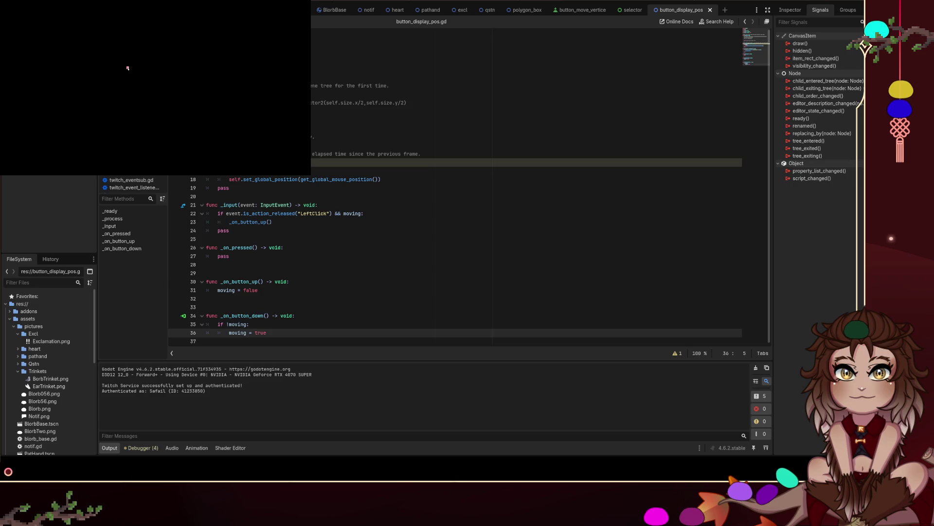
Step: Test dragging the pink square, then delete the if !moving: line and unindent moving = true
mouse_move(80, 70)
mouse_down()
mouse_move(138, 80)
mouse_move(94, 81)
mouse_move(136, 73)
mouse_move(125, 63)
mouse_move(121, 96)
mouse_move(107, 106)
mouse_move(54, 99)
mouse_move(101, 107)
mouse_move(111, 88)
mouse_move(141, 86)
mouse_move(125, 79)
mouse_move(98, 101)
mouse_move(125, 64)
mouse_move(135, 68)
mouse_move(101, 98)
mouse_move(112, 90)
mouse_move(105, 83)
mouse_move(79, 114)
mouse_up()
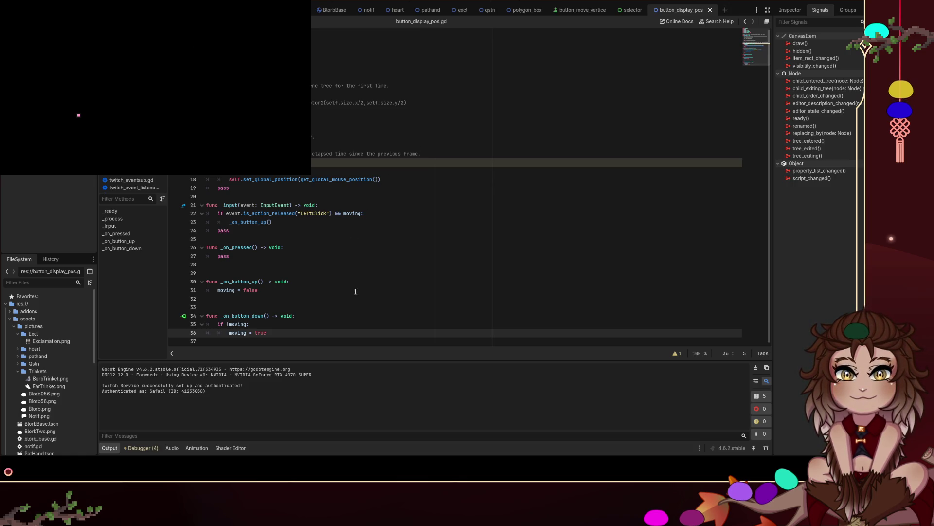
click(790, 10)
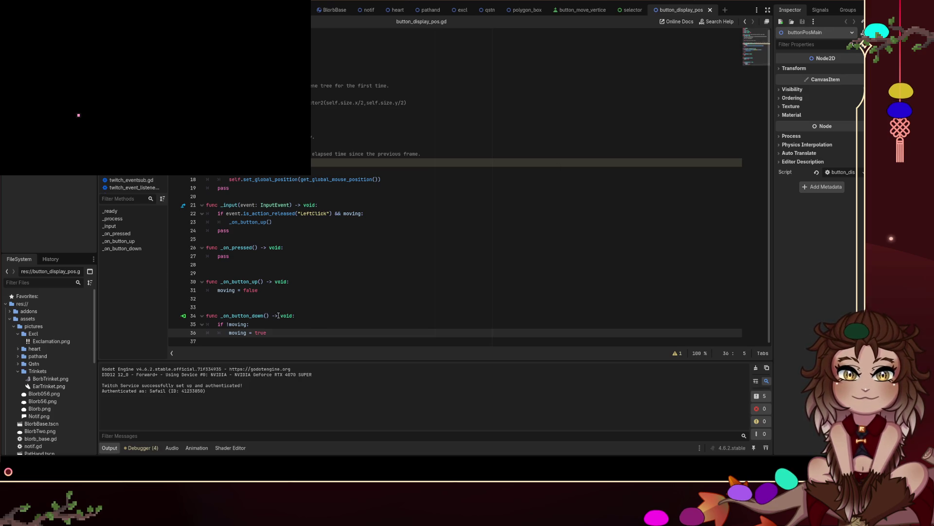
drag(262, 325, 206, 324)
key(BackSpace)
key(BackSpace)
click(226, 324)
key(BackSpace)
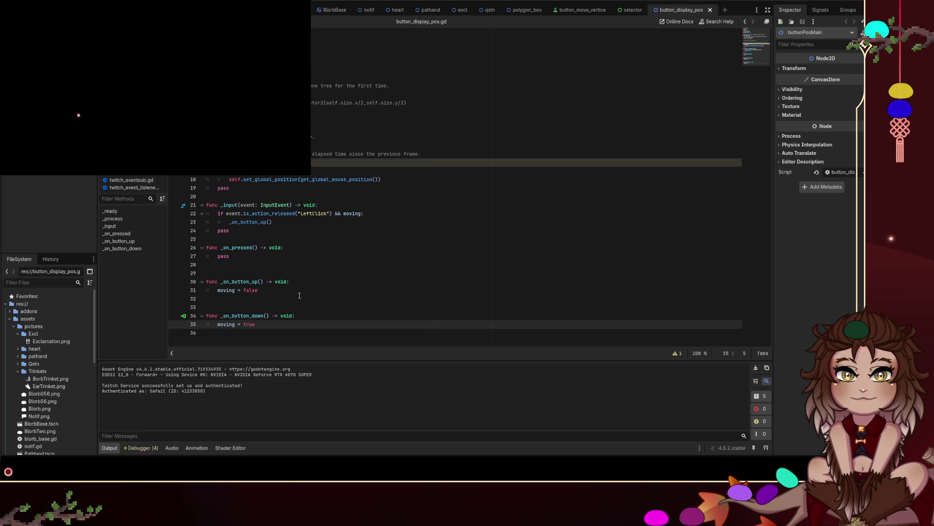
Step: Add $buttonPos.disabled = true below moving = true in _on_button_down
click(407, 180)
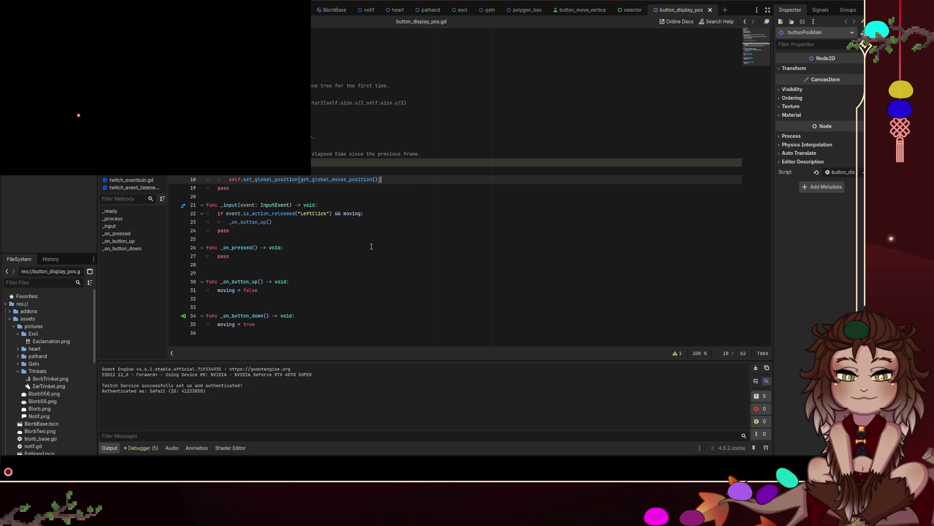
click(278, 325)
key(Return)
text($)
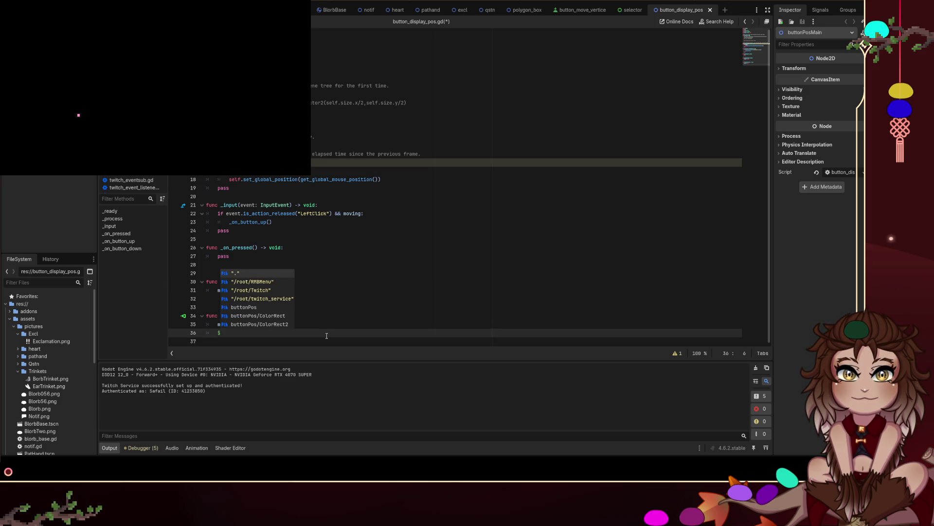
text(But)
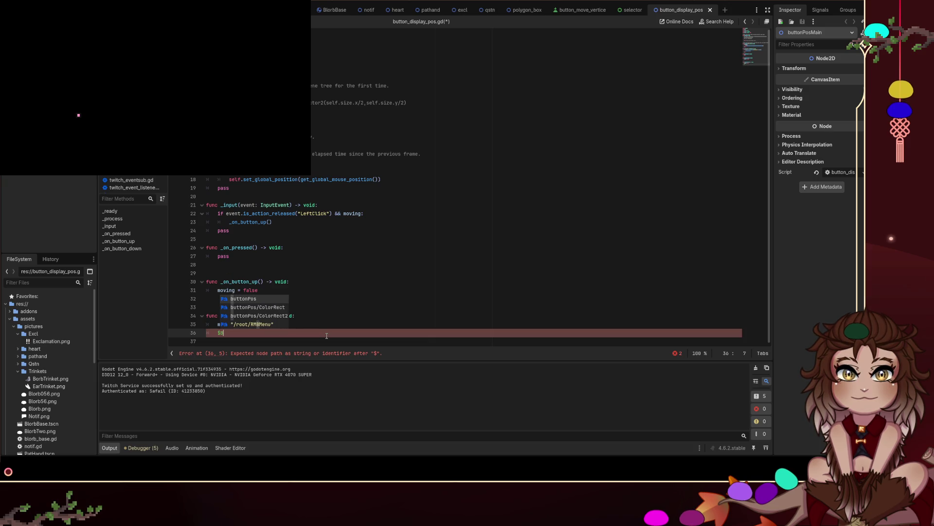
key(Return)
text(ddis)
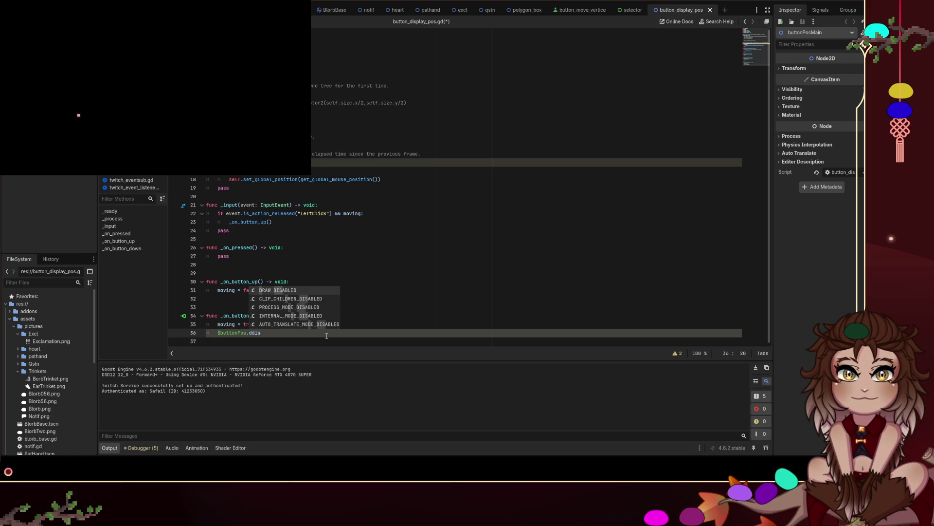
key(BackSpace)
key(BackSpace)
key(BackSpace)
text(isab)
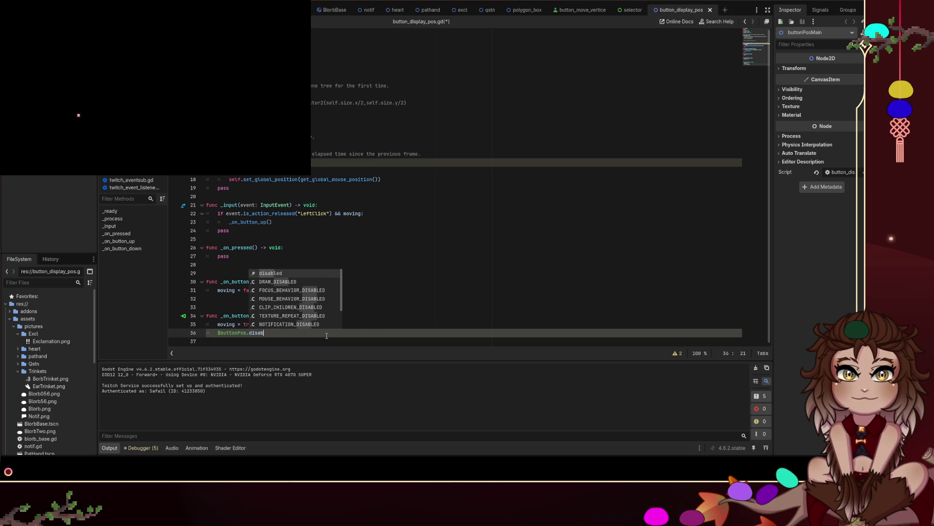
key(Return)
text(true)
Step: Copy that line into _on_button_up set to false, save, and relaunch the project
key(shift+Left)
key(shift+Left)
key(shift+Left)
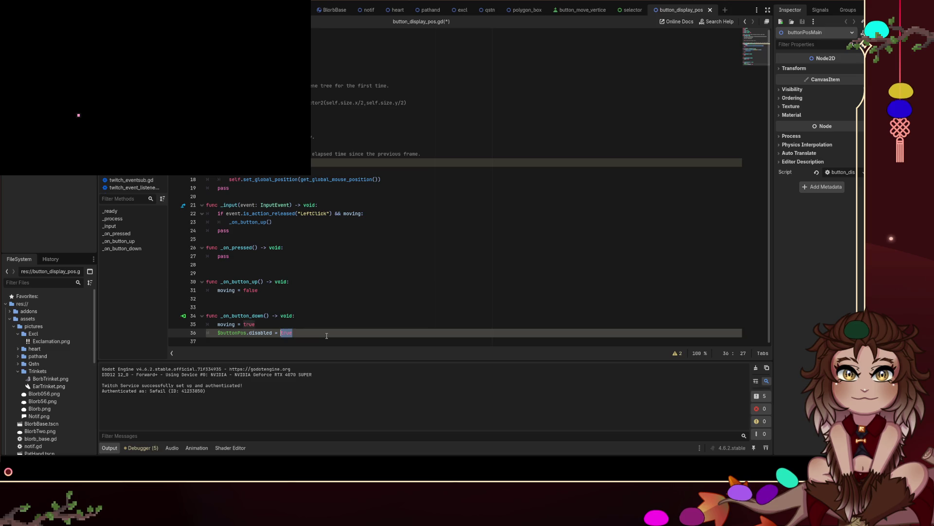
key(ctrl+c)
key(Up)
key(Up)
key(Up)
key(ctrl+v)
key(ctrl+shift+Left)
text(false)
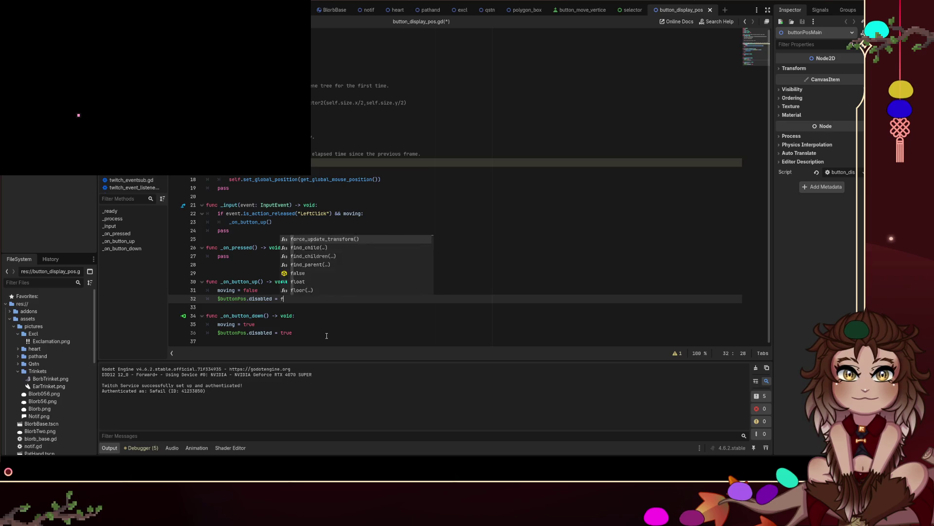
key(ctrl+s)
click(210, 239)
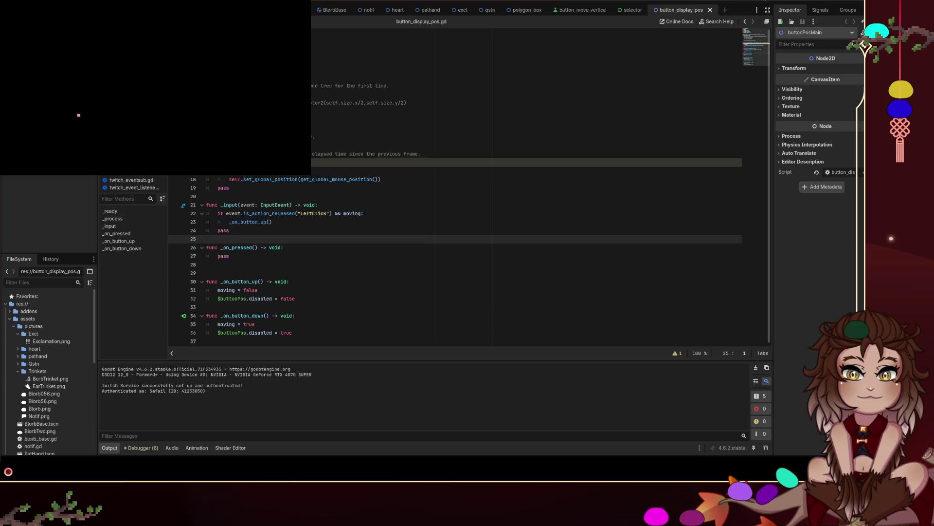
key(F5)
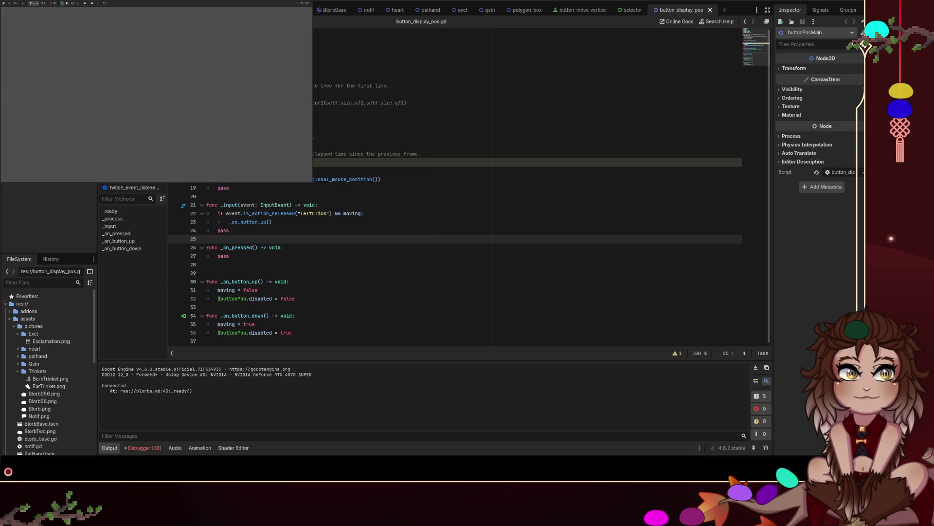
key(F8)
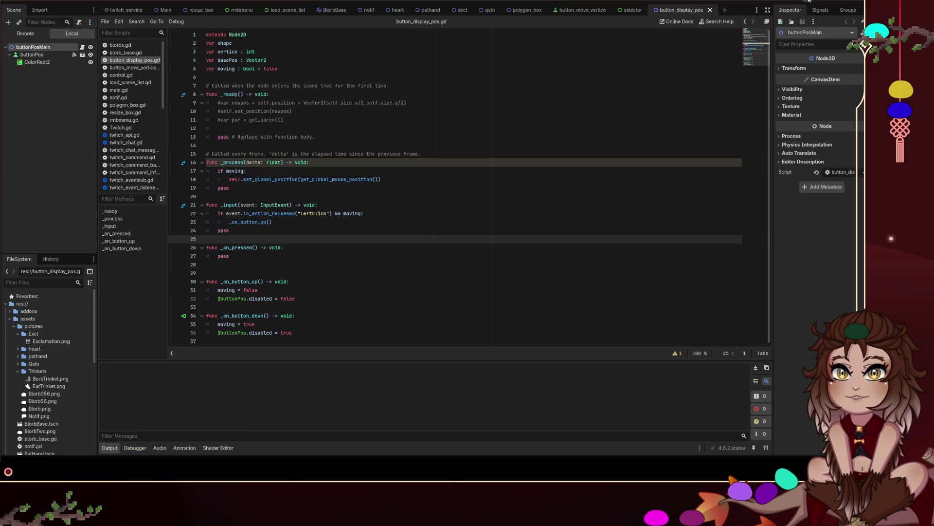
key(F5)
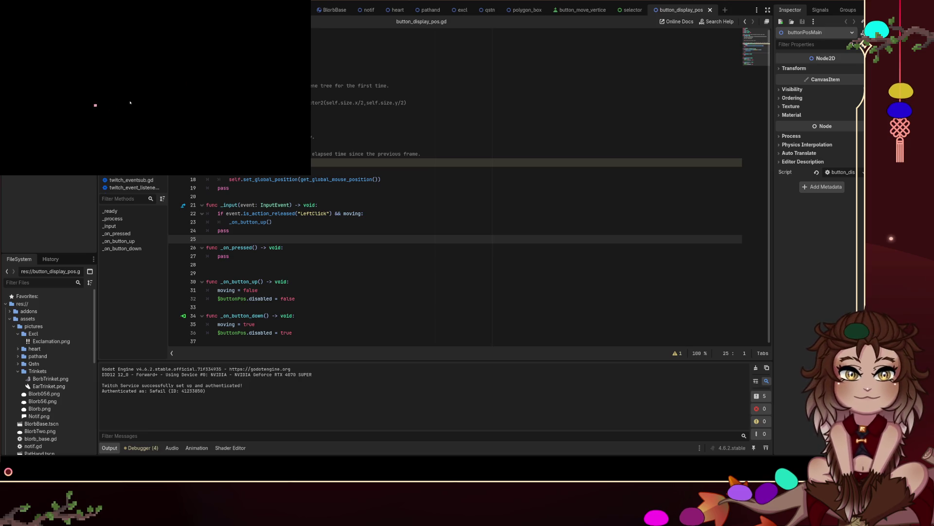
right_click(144, 95)
click(144, 95)
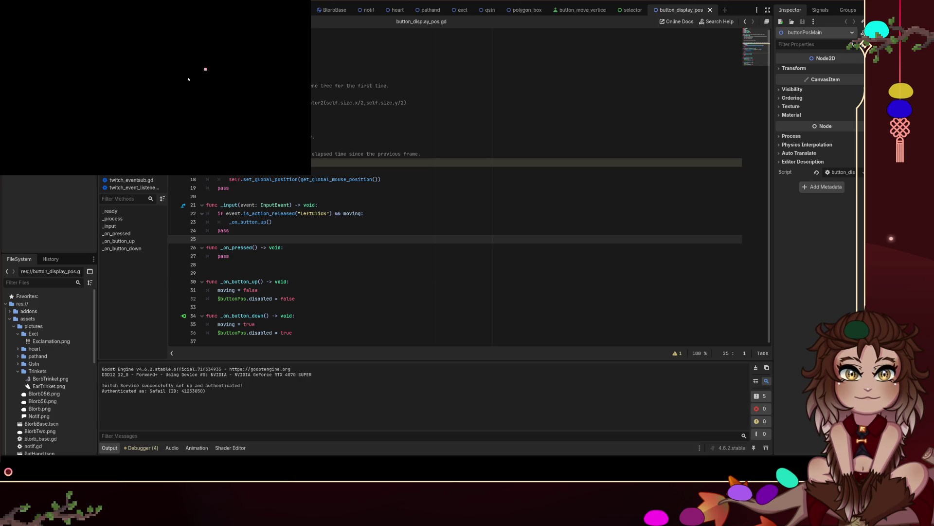
click(133, 72)
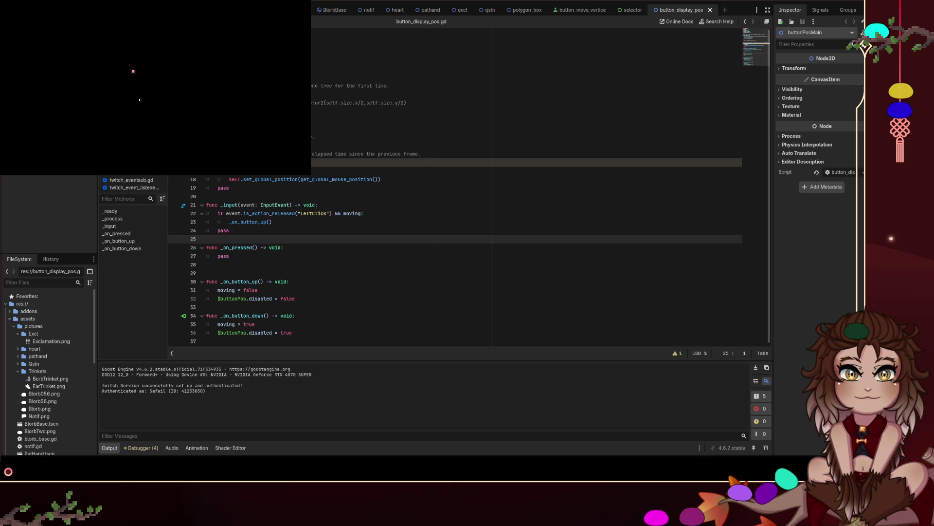
click(132, 73)
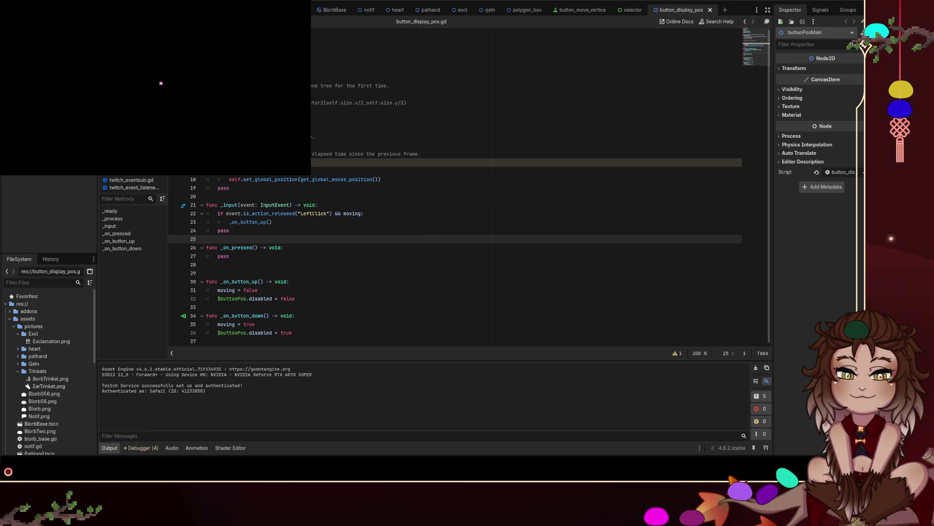
key(F8)
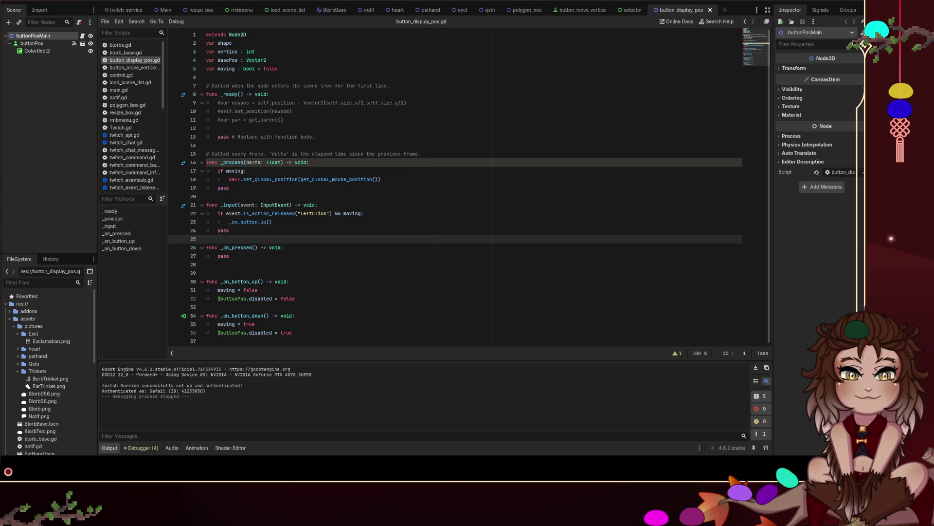
key(F5)
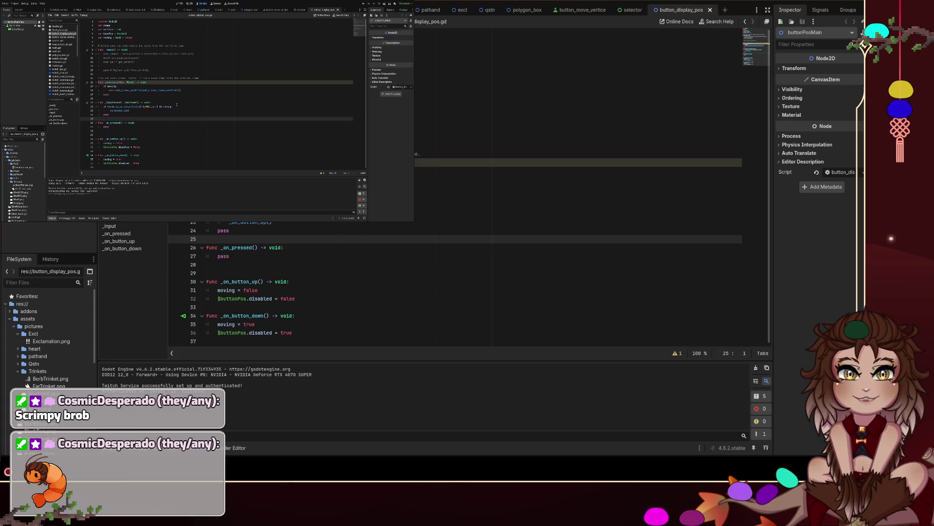
Step: Switch through the button_move_vertice and button_display_pos tabs to the selector scene
drag(447, 315, 462, 137)
click(463, 137)
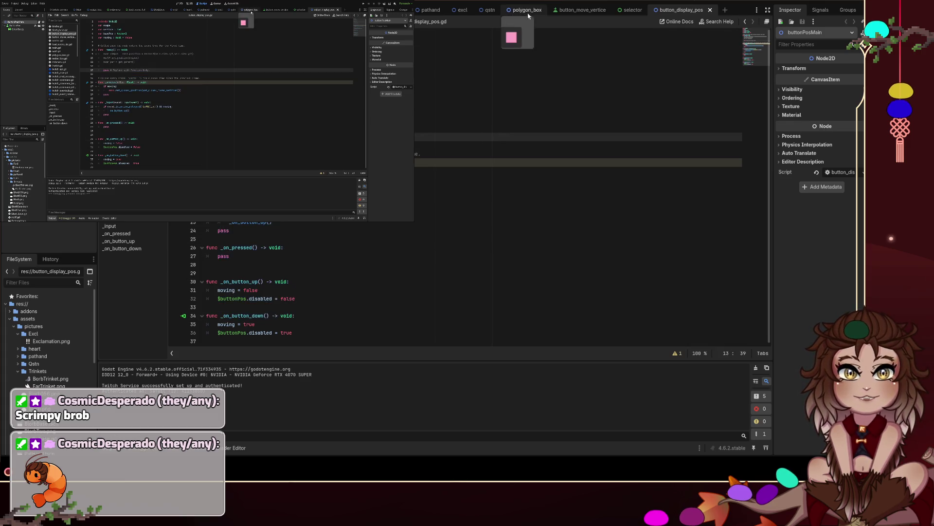
click(570, 14)
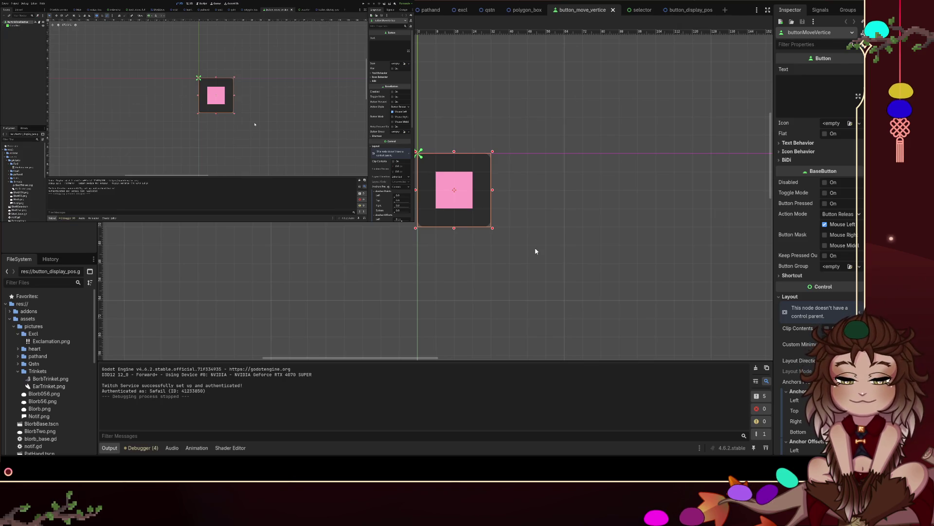
click(671, 15)
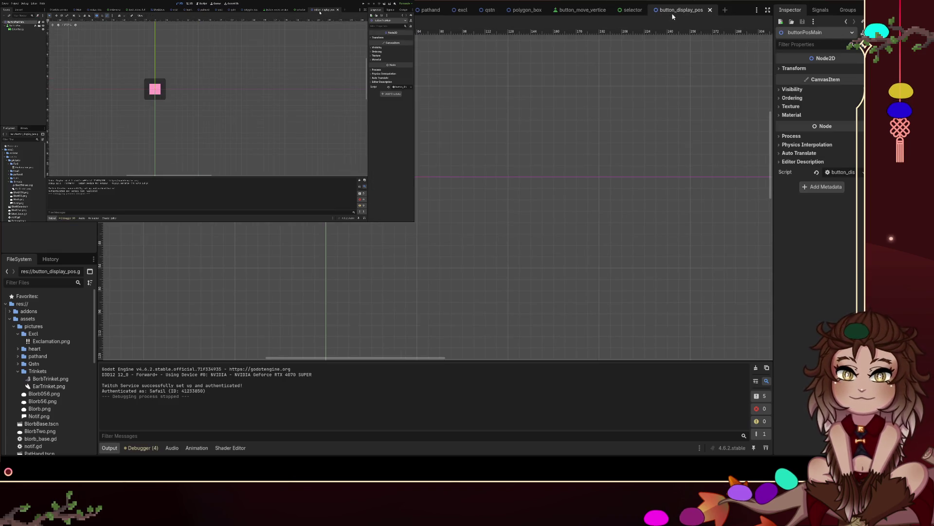
click(631, 11)
scroll(258, 161, up, 2)
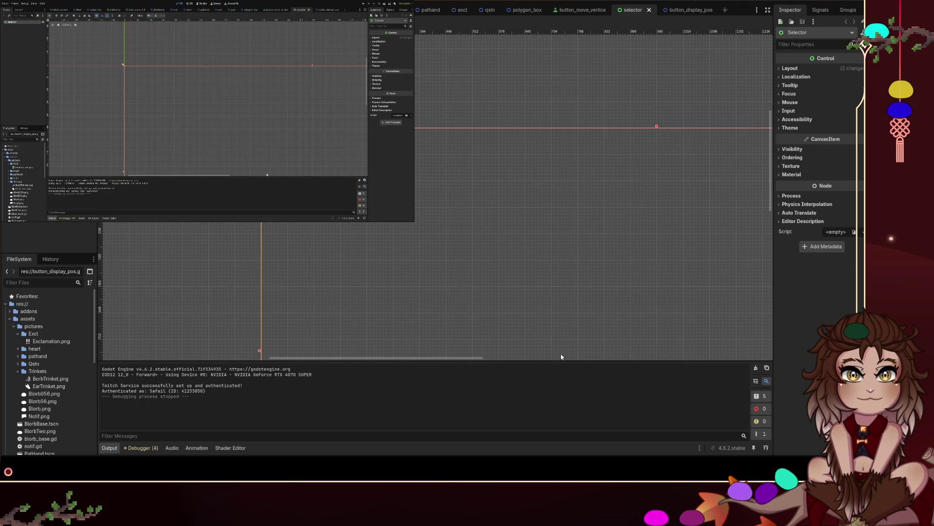
Step: Add a Panel under Selector and resize it to 320 by 256
key(Return)
mouse_move(134, 75)
mouse_down()
mouse_move(190, 107)
mouse_move(175, 102)
mouse_up()
scroll(132, 79, up, 4)
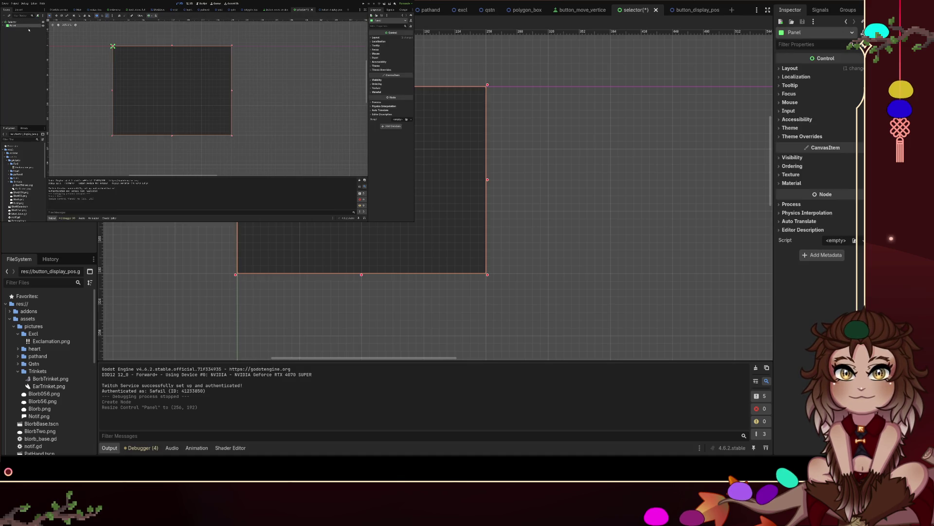
click(810, 166)
click(808, 168)
click(806, 169)
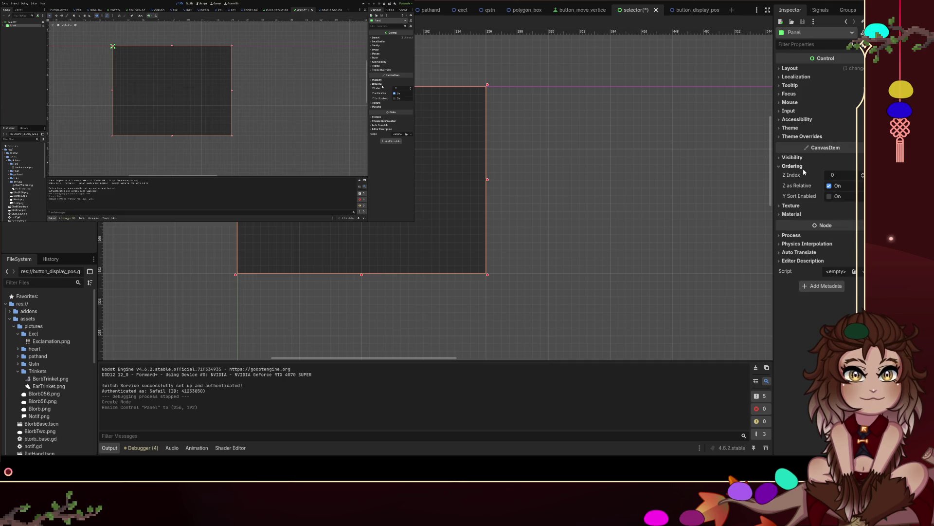
click(550, 263)
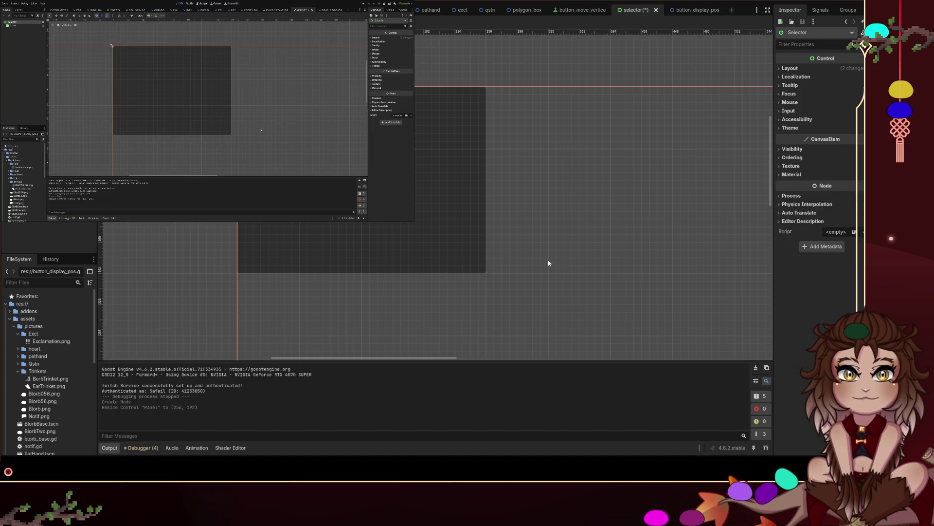
click(486, 273)
mouse_move(487, 273)
mouse_down()
mouse_move(557, 328)
mouse_move(554, 338)
mouse_up()
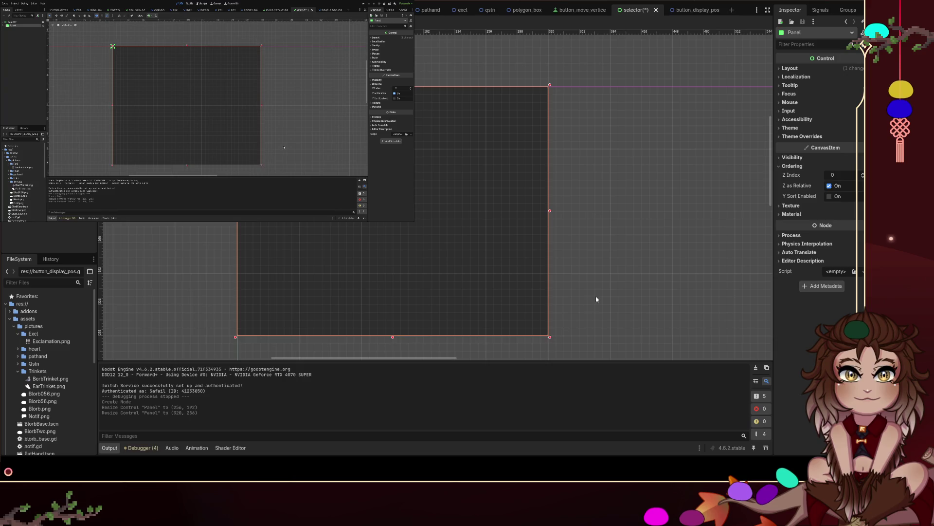
Step: Move the Selector root back to the origin after shifting the panel
click(618, 264)
drag(389, 170, 390, 162)
click(194, 96)
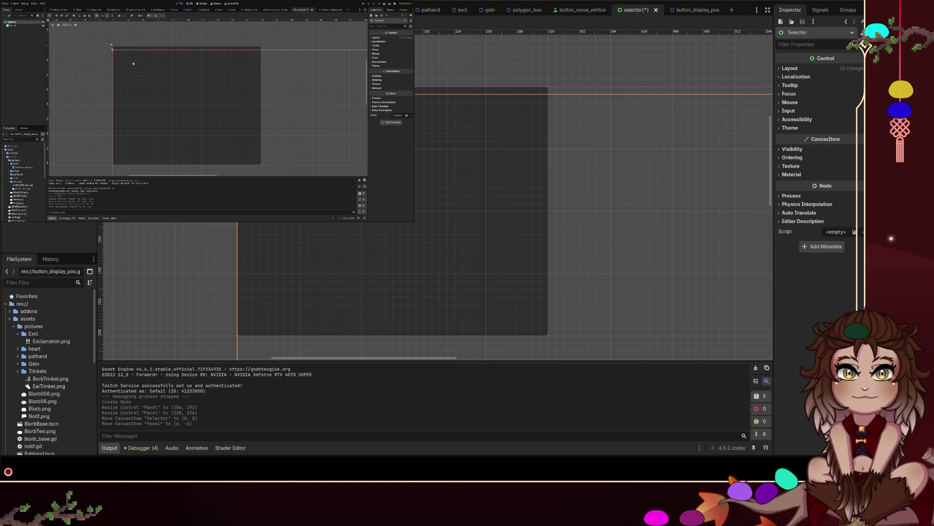
click(236, 95)
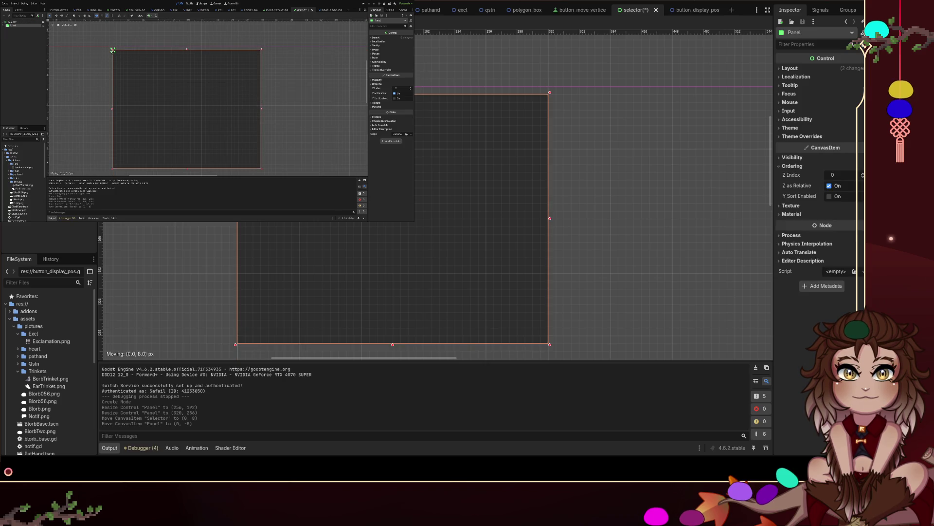
click(577, 104)
drag(577, 104, 576, 120)
Step: Place the panel at (0, 0) and set its Z Index to -10
click(541, 96)
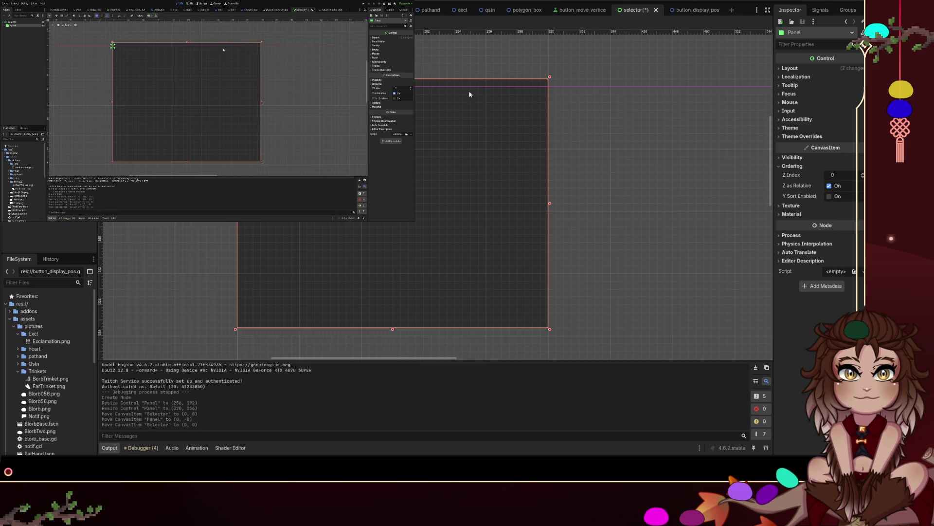
drag(340, 82, 339, 90)
click(491, 71)
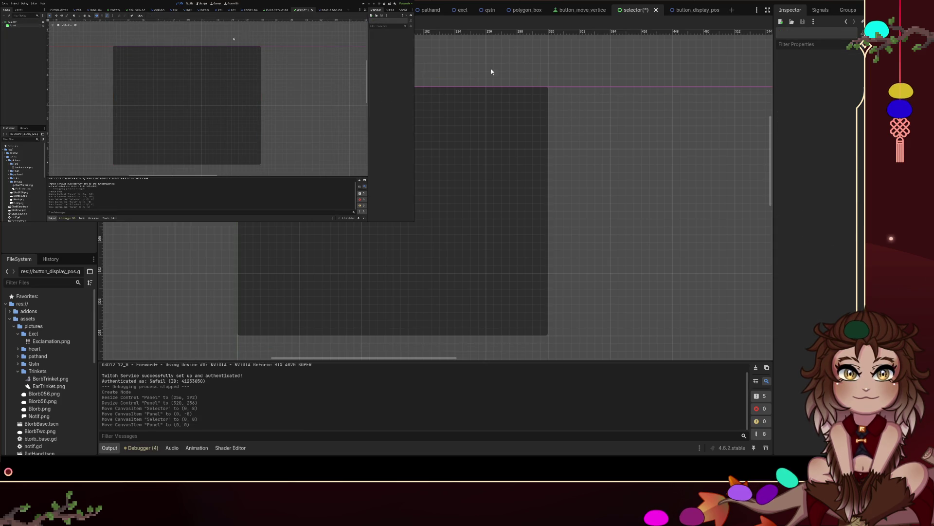
click(321, 134)
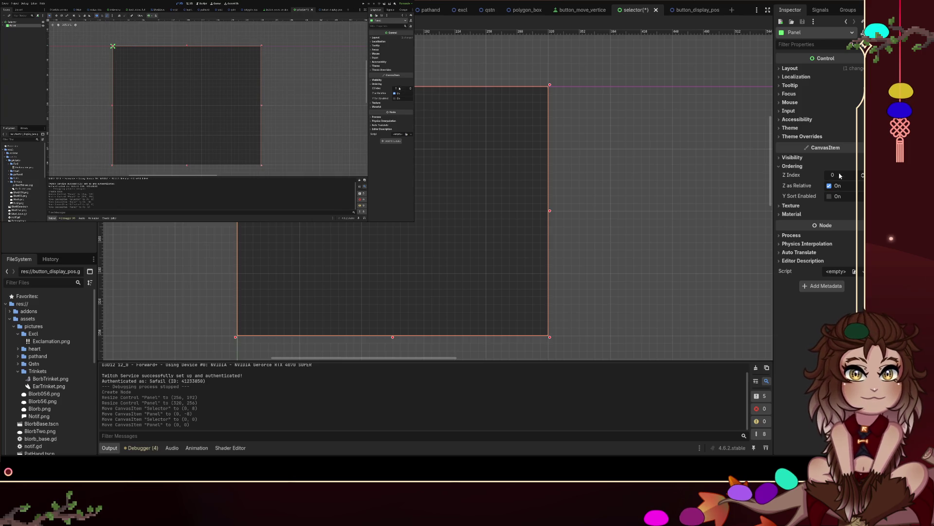
drag(863, 177, 863, 180)
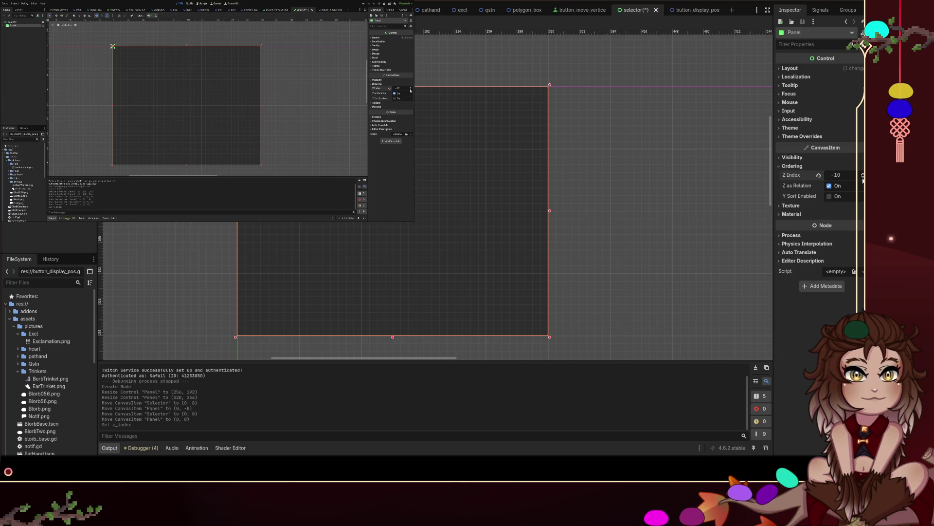
click(552, 74)
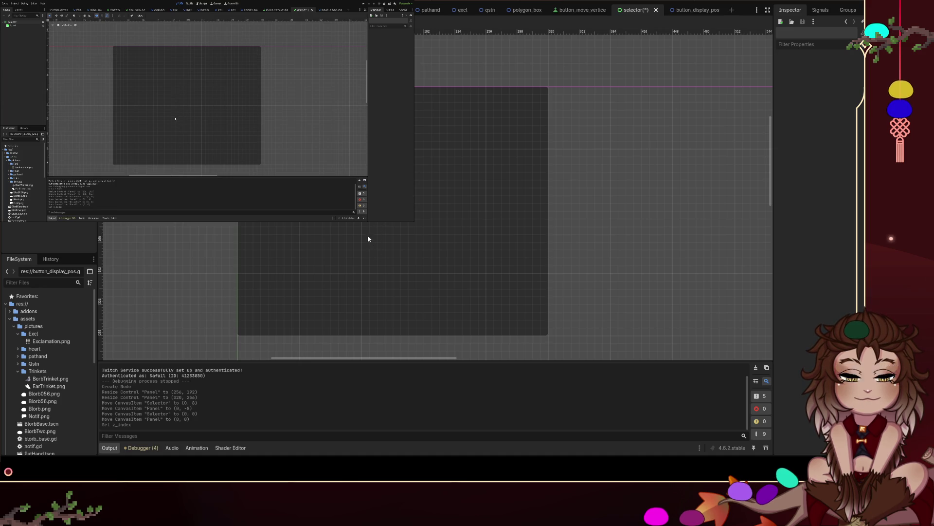
Step: Instance BlorbBase.tscn into the selector and place the RigidBody2D at (160, 232) on the panel
drag(41, 424, 12, 30)
click(12, 29)
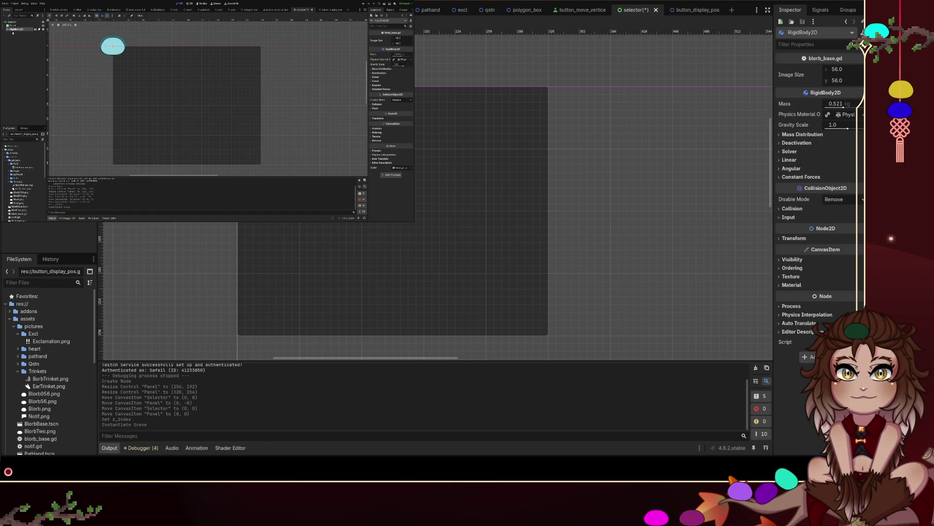
mouse_move(239, 77)
mouse_down()
mouse_move(175, 78)
mouse_move(383, 202)
mouse_move(395, 304)
mouse_up()
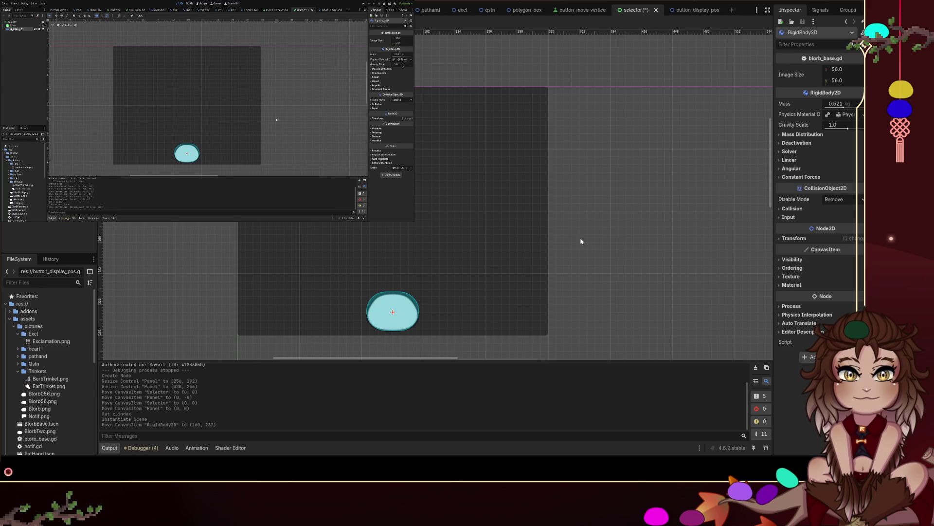
click(593, 215)
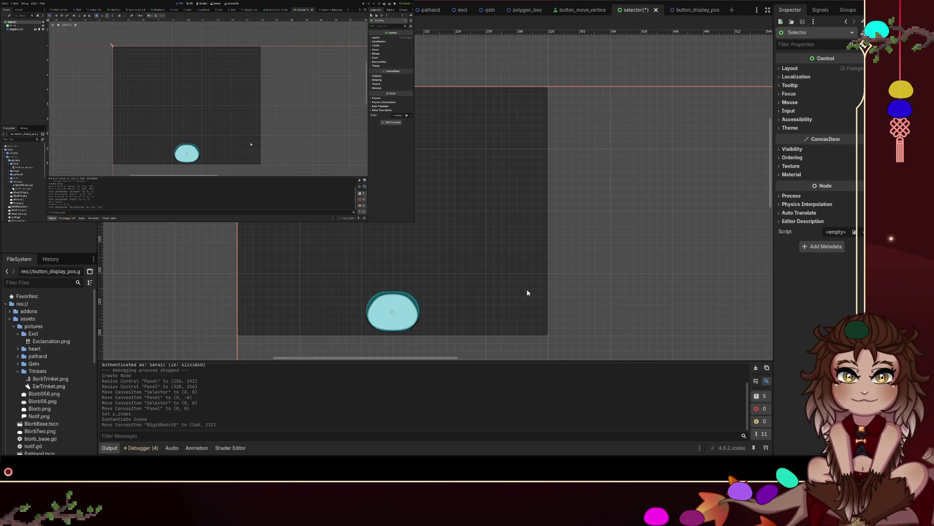
scroll(562, 233, up, 1)
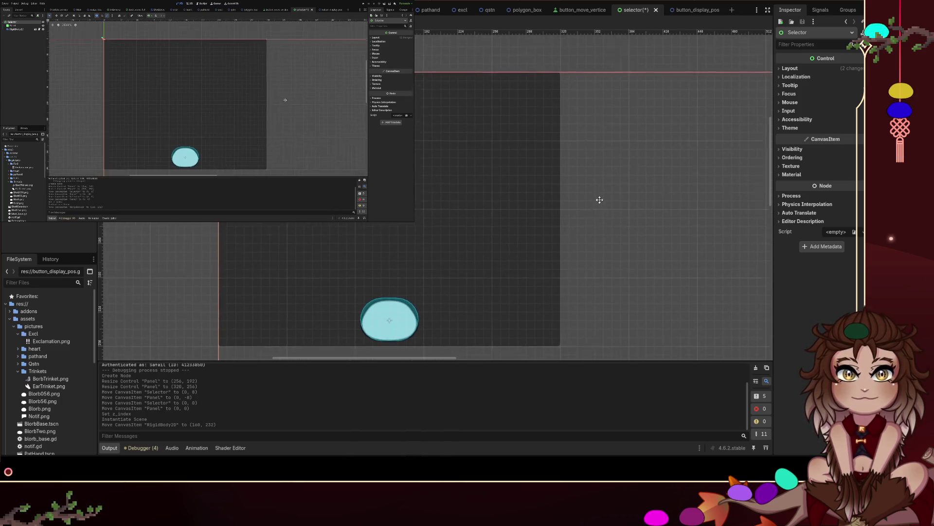
scroll(593, 225, down, 1)
scroll(551, 209, down, 1)
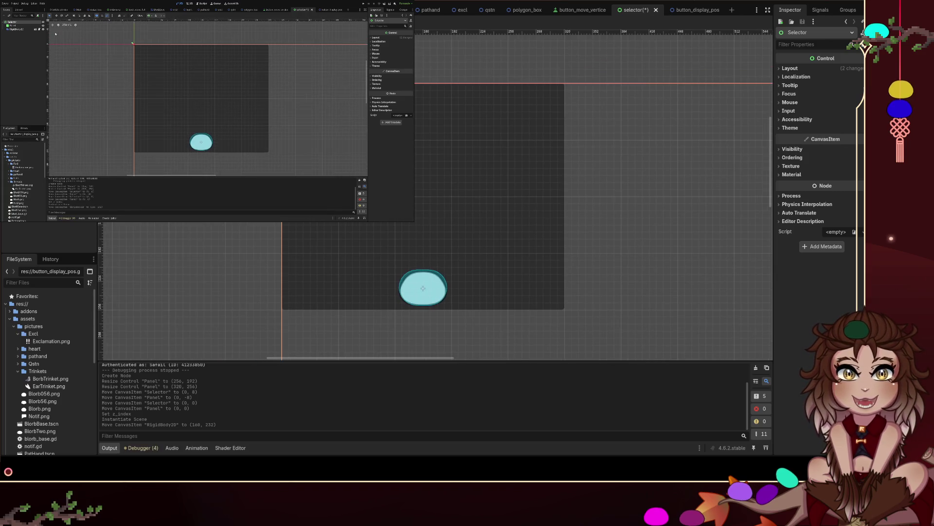
scroll(435, 194, down, 10)
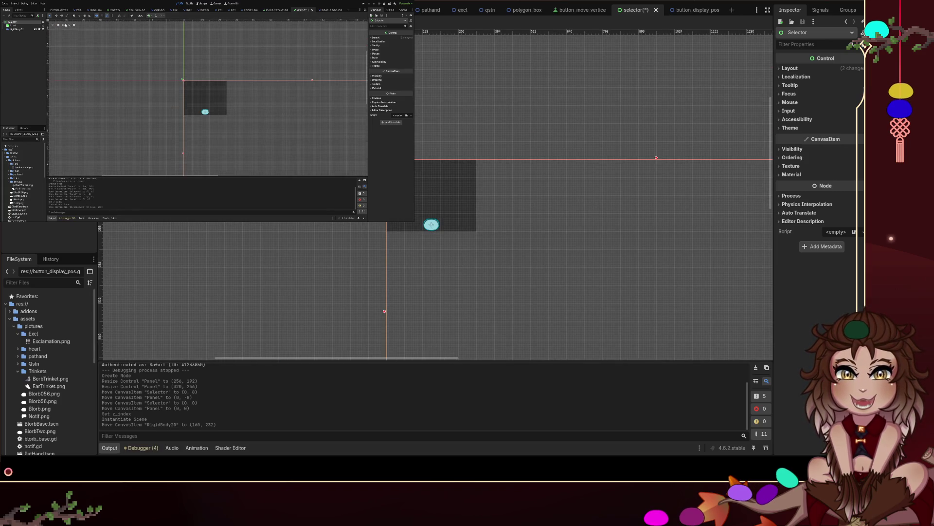
scroll(435, 193, up, 2)
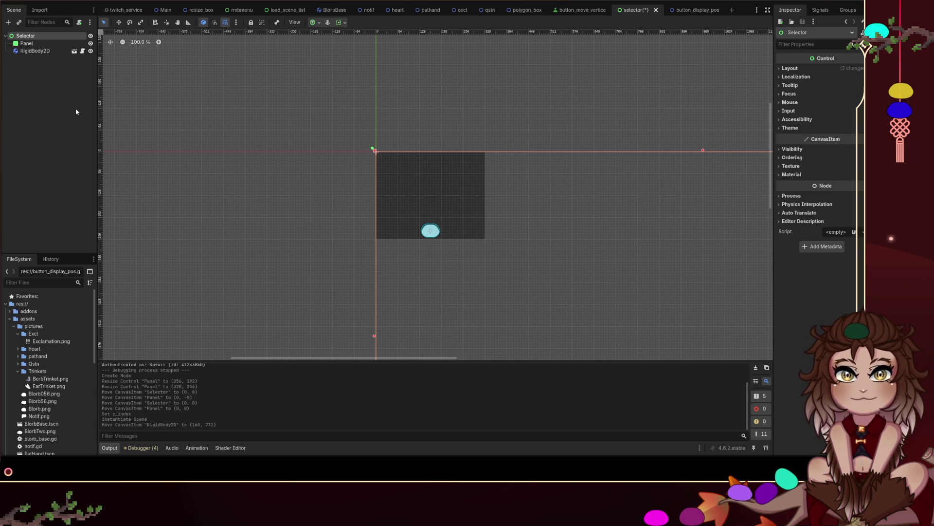
Step: Undo an accidental Selector move and drag the blob up to (160, 168)
scroll(516, 279, up, 2)
scroll(584, 195, up, 1)
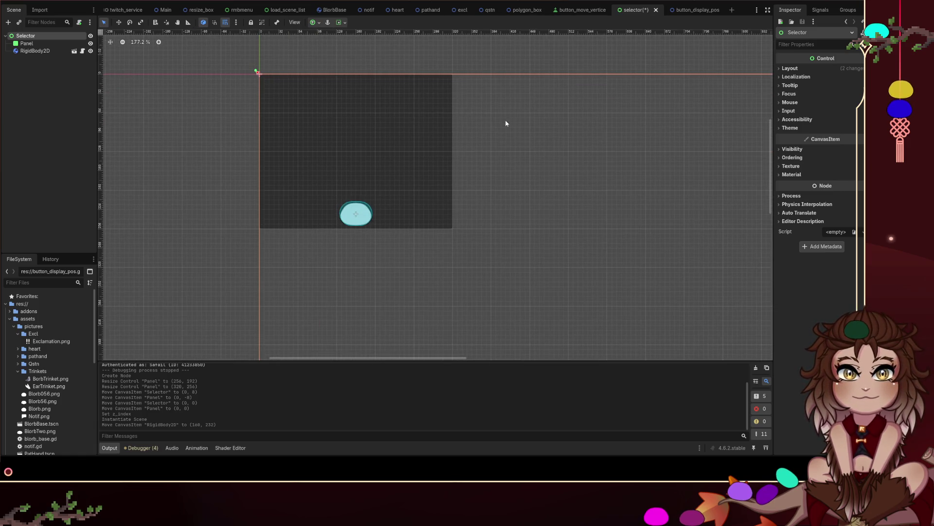
drag(490, 121, 495, 183)
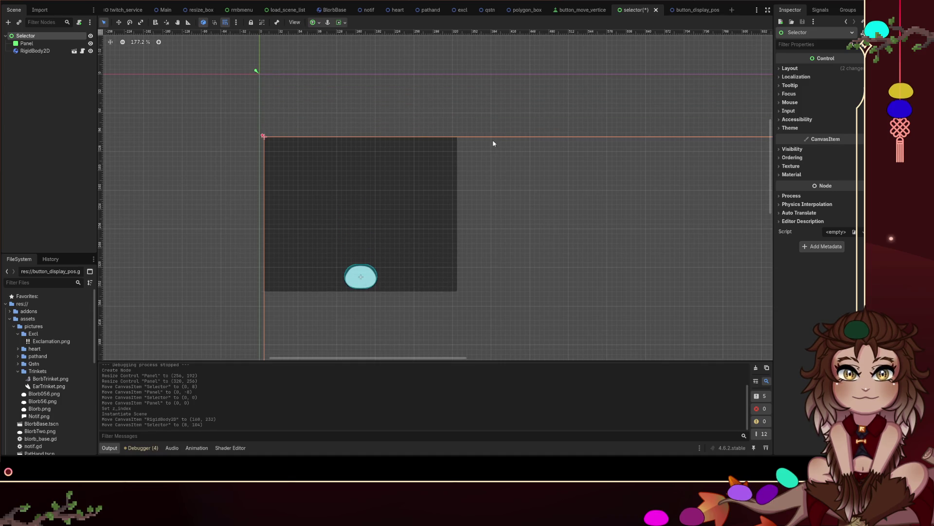
key(ctrl+z)
click(172, 156)
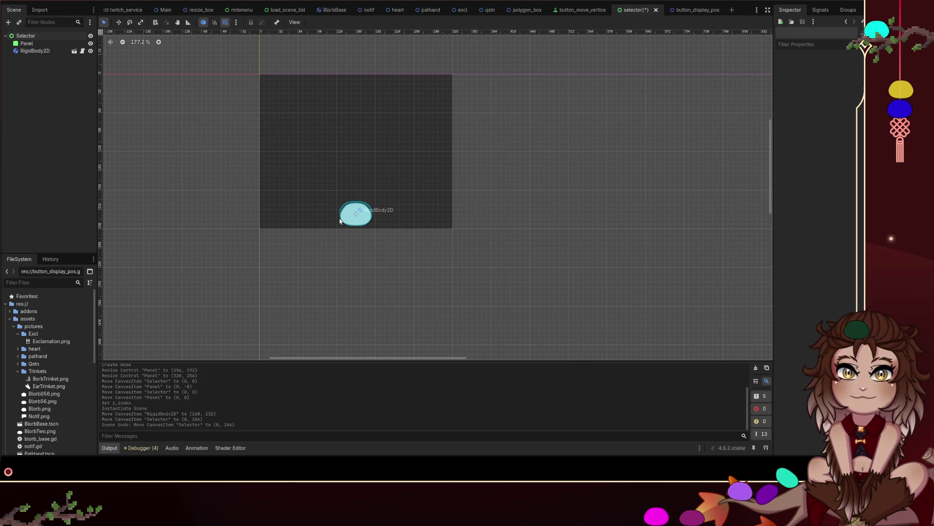
mouse_move(353, 201)
mouse_down()
mouse_move(354, 149)
mouse_move(355, 169)
mouse_up()
Step: Select the Selector, panel and blob in turn to check their placement
click(377, 218)
click(401, 128)
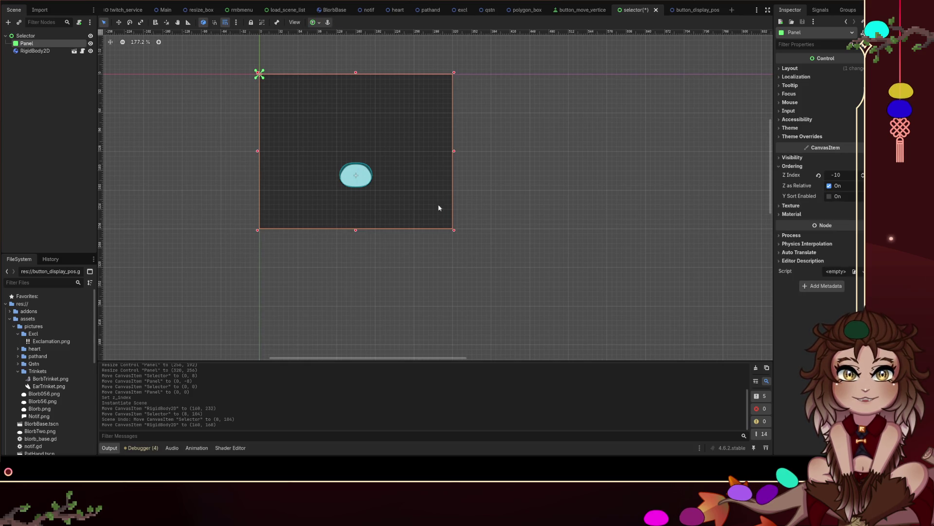
click(224, 235)
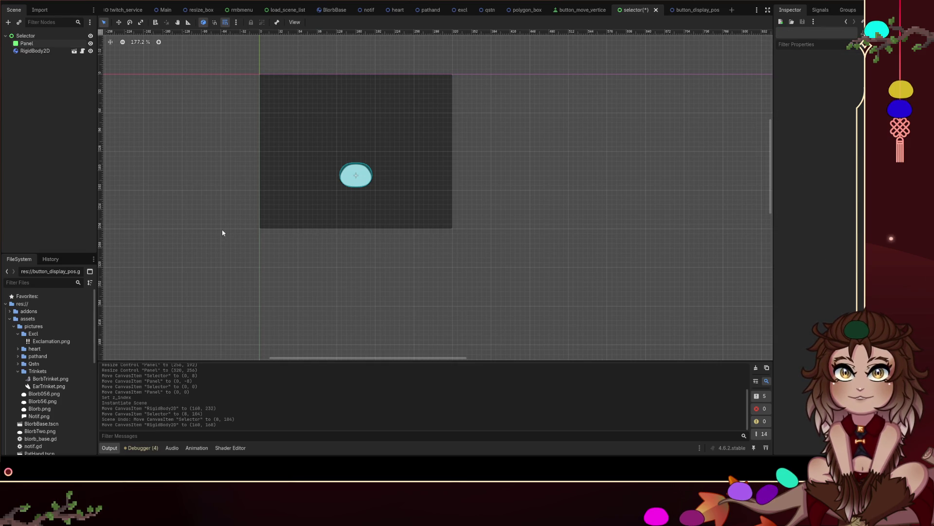
click(370, 219)
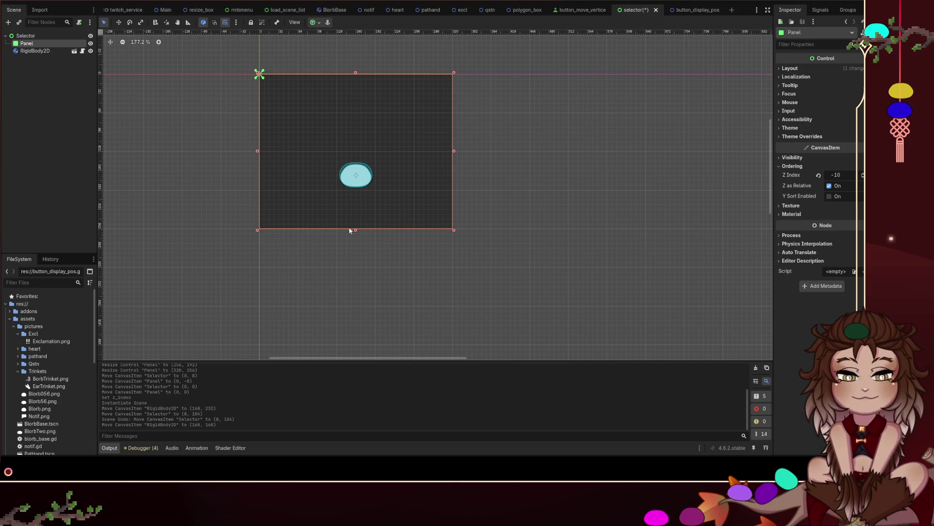
click(201, 253)
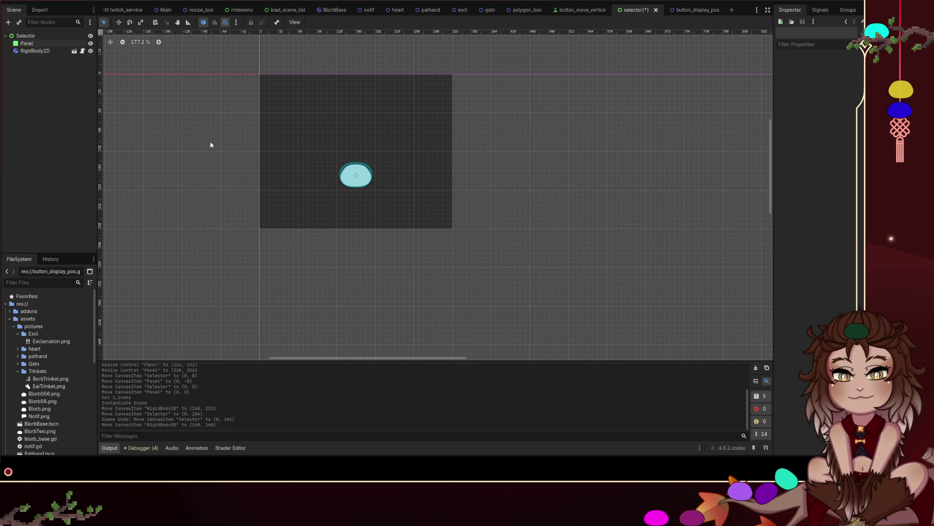
click(363, 166)
click(203, 232)
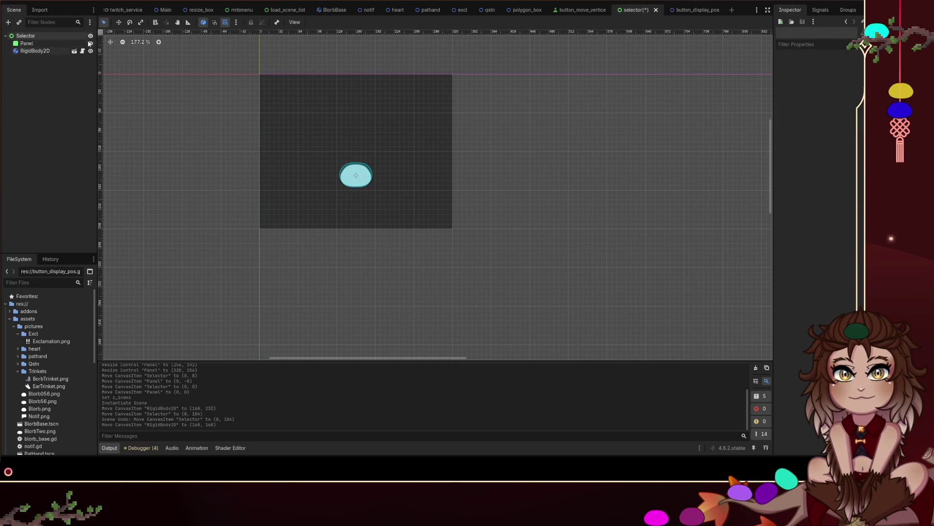
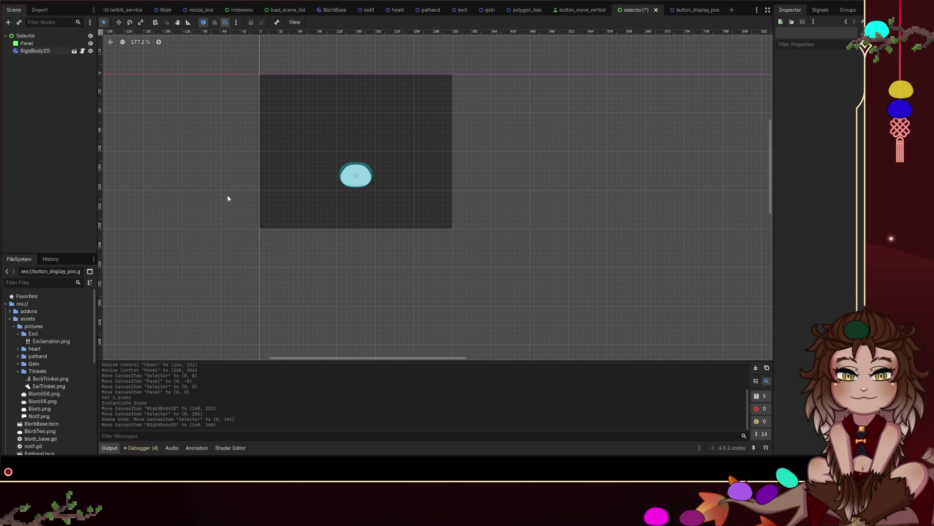
Step: Look over the load_scene_list scene and script, then return to the selector scene's 2D view
click(75, 37)
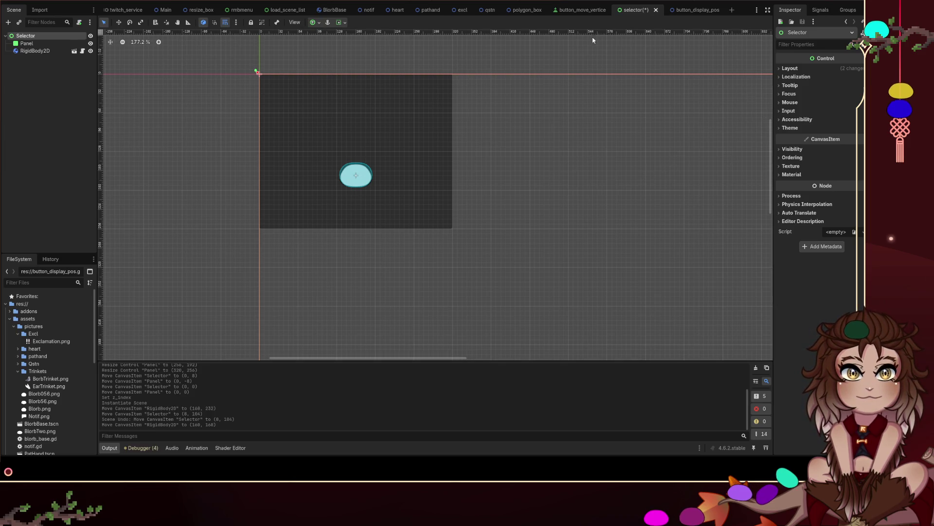
click(286, 11)
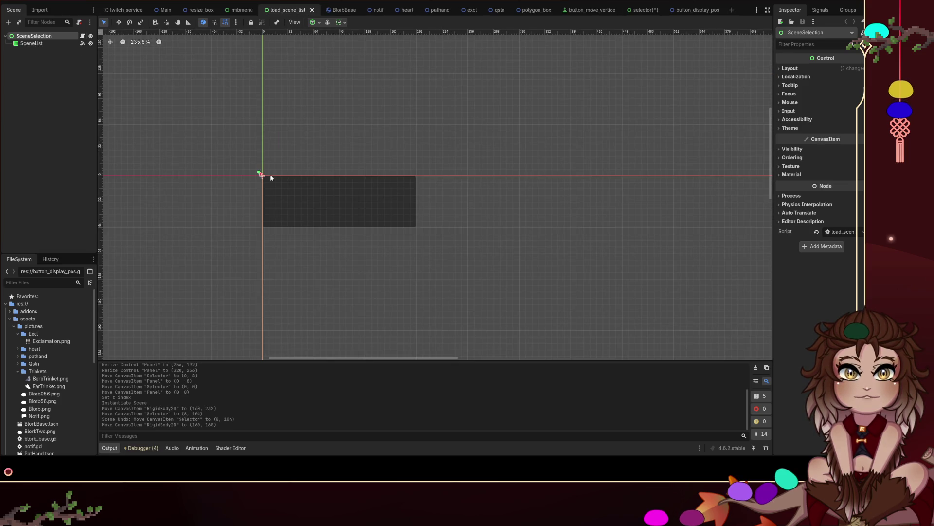
click(643, 10)
click(288, 10)
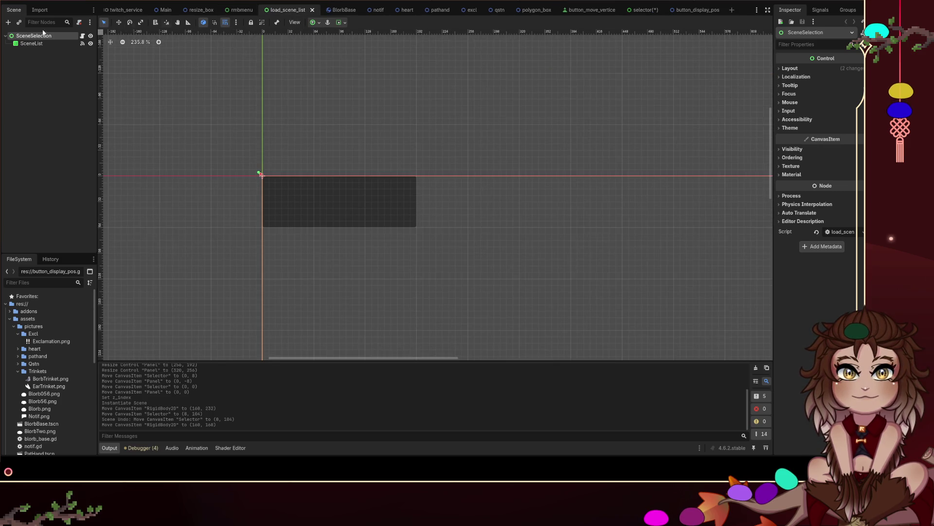
click(91, 44)
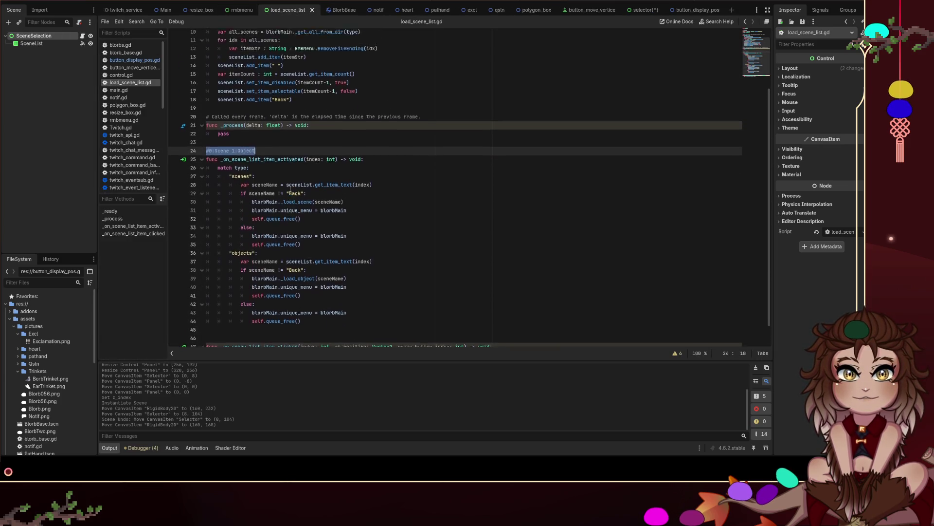
click(641, 10)
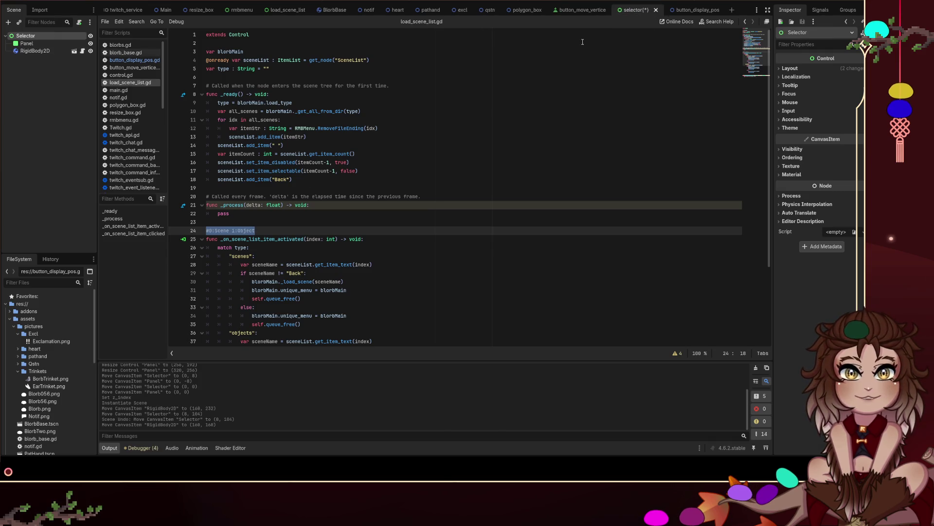
click(385, 1)
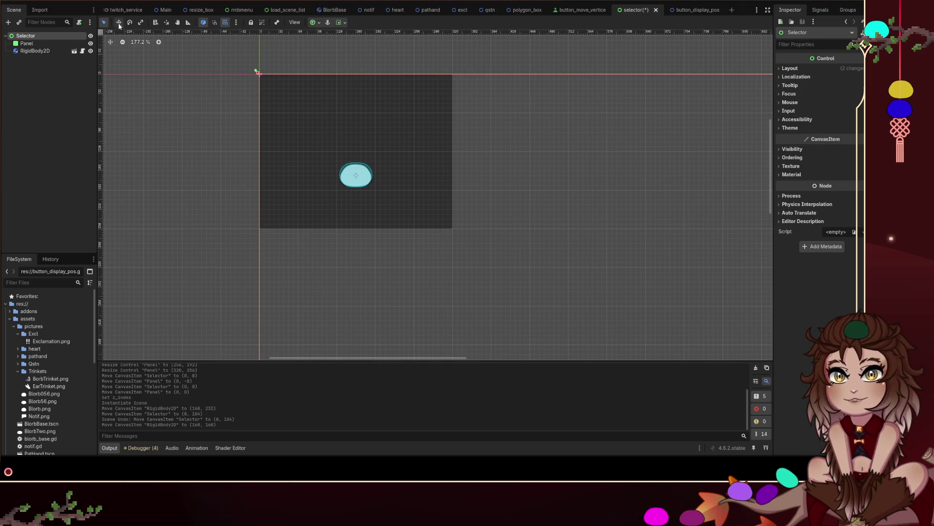
click(197, 249)
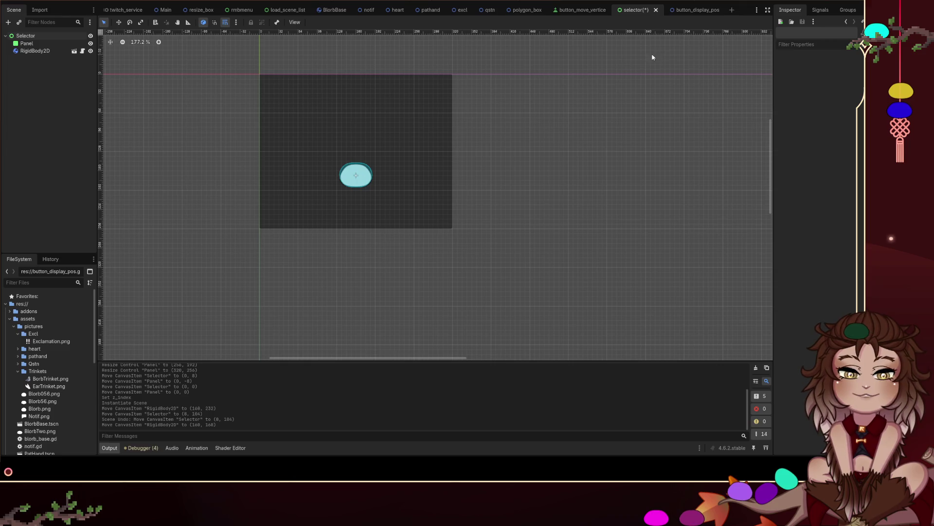
Step: Save the selector scene, glance at BlorbBase and button_move_vertice, and start a new scene
key(ctrl+s)
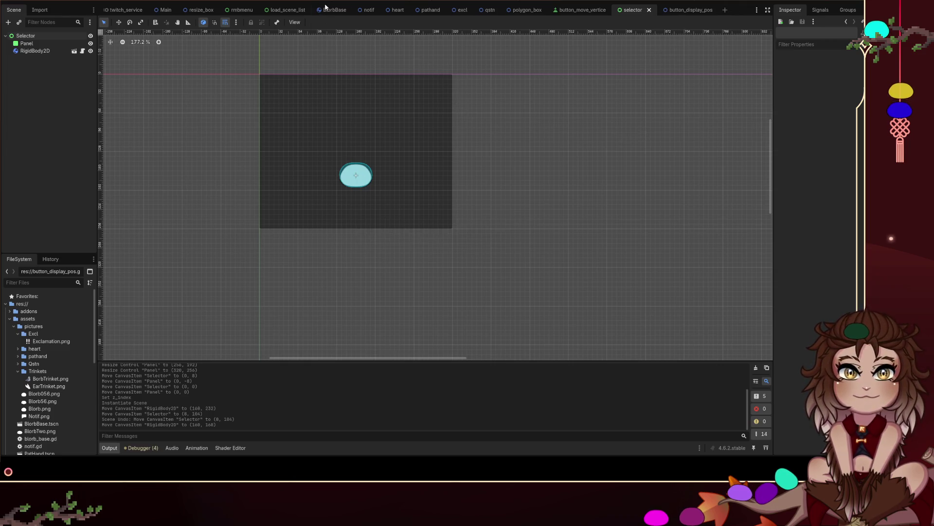
click(326, 8)
scroll(506, 238, up, 5)
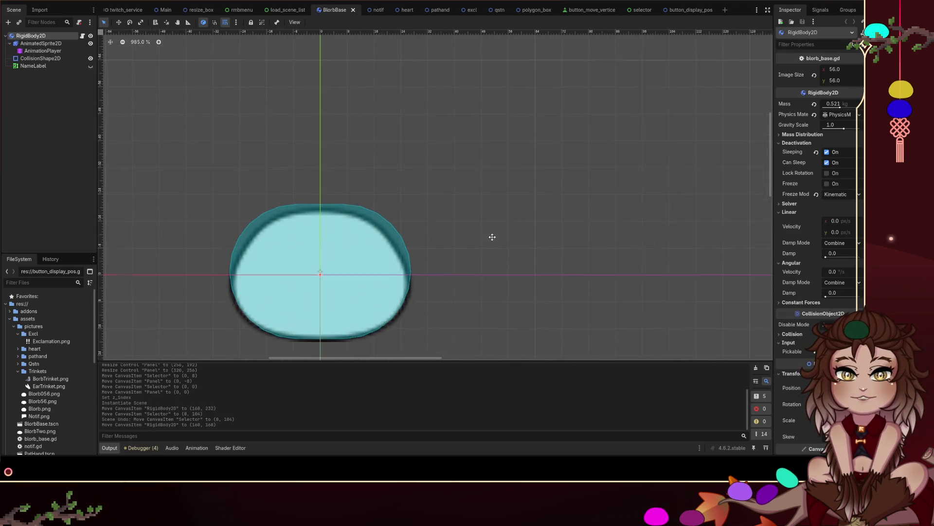
drag(493, 237, 586, 136)
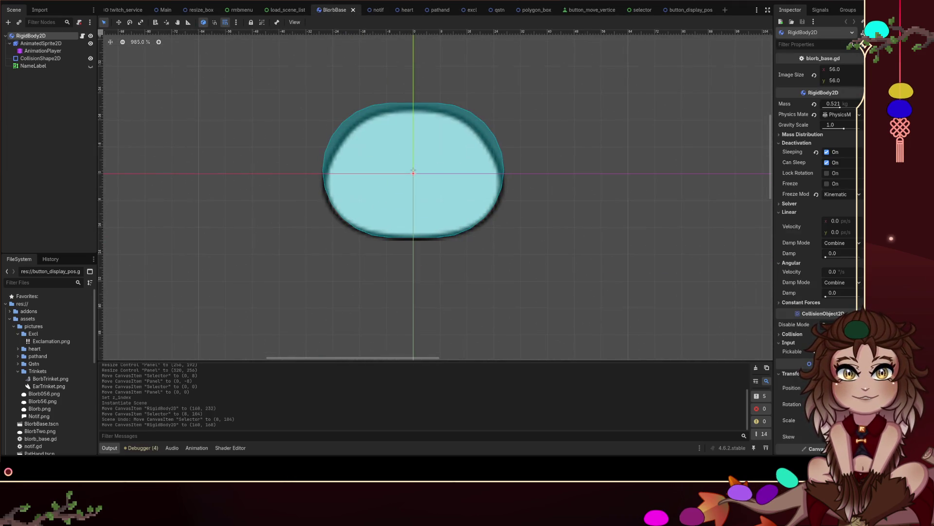
click(588, 8)
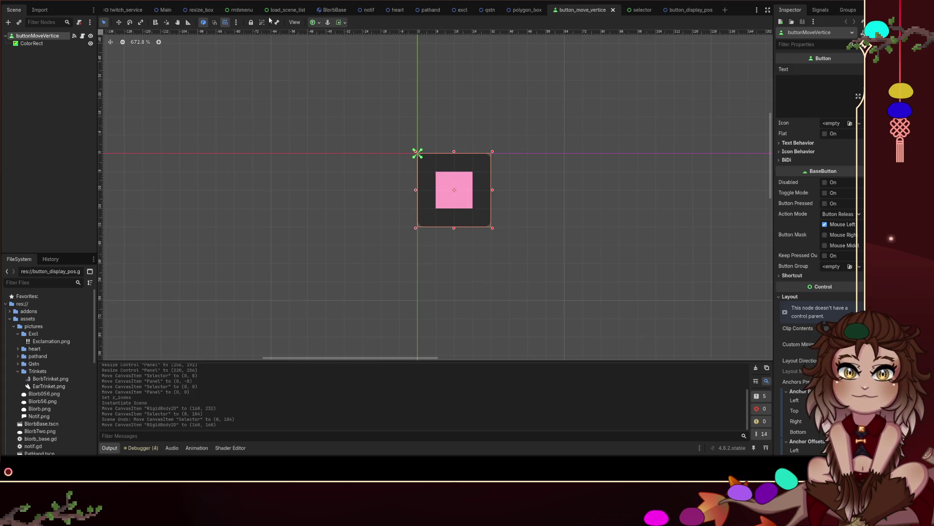
mouse_move(280, 17)
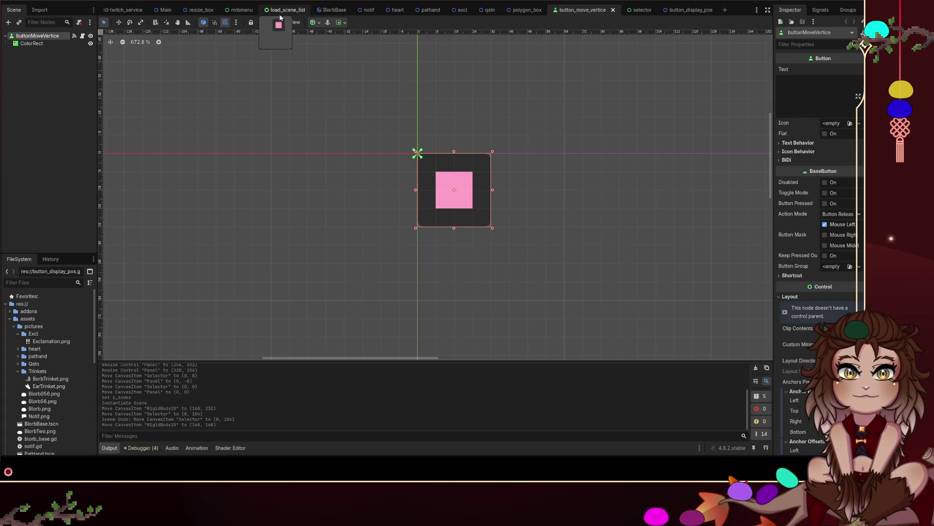
click(726, 10)
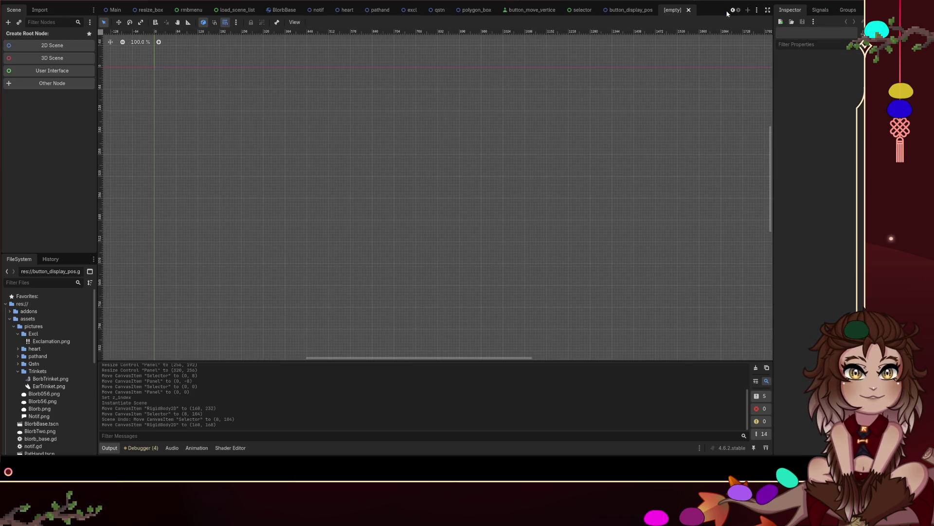
Step: Give the new scene a 2D root node named TrinketSlot
click(53, 45)
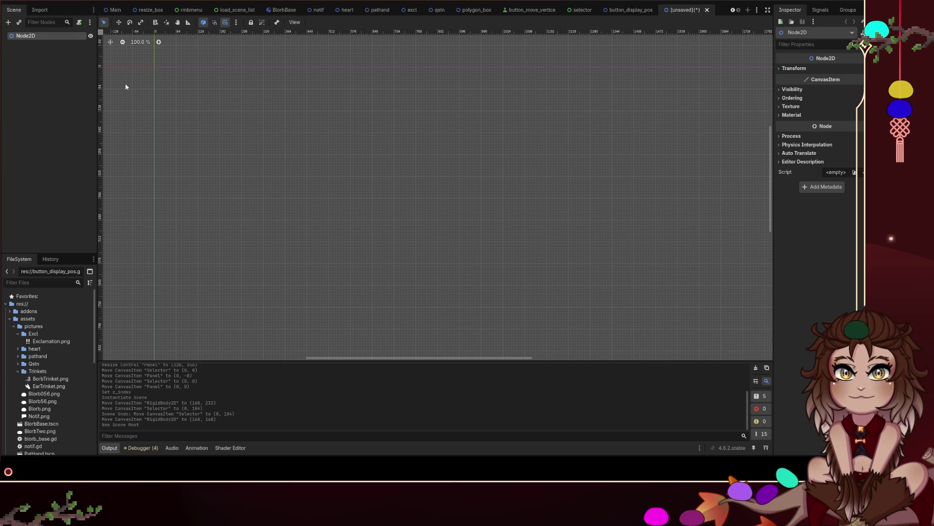
text(TrinketSlot)
key(Return)
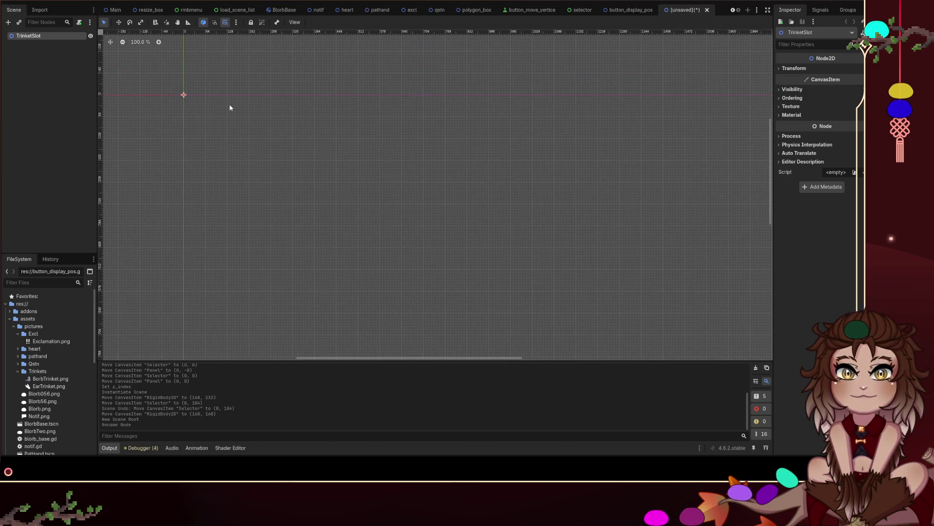
scroll(317, 173, up, 10)
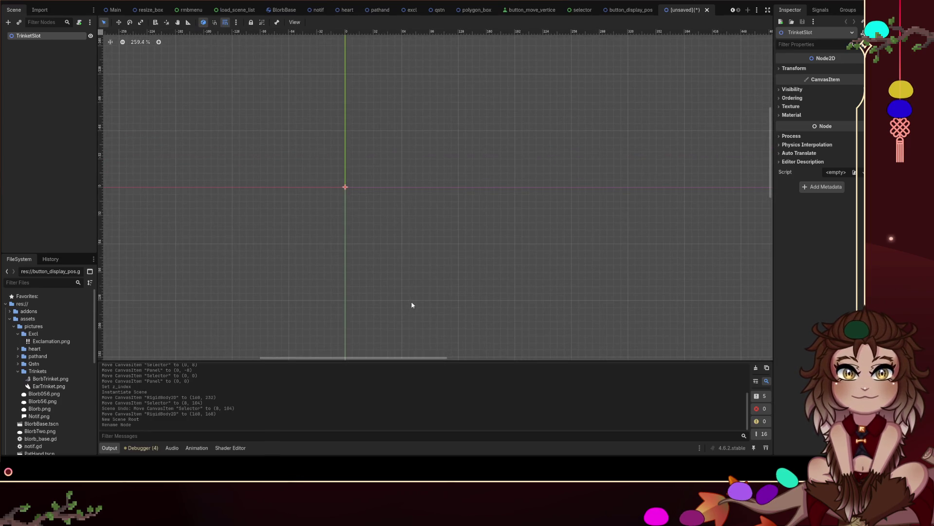
key(Return)
click(297, 52)
key(Return)
text(export)
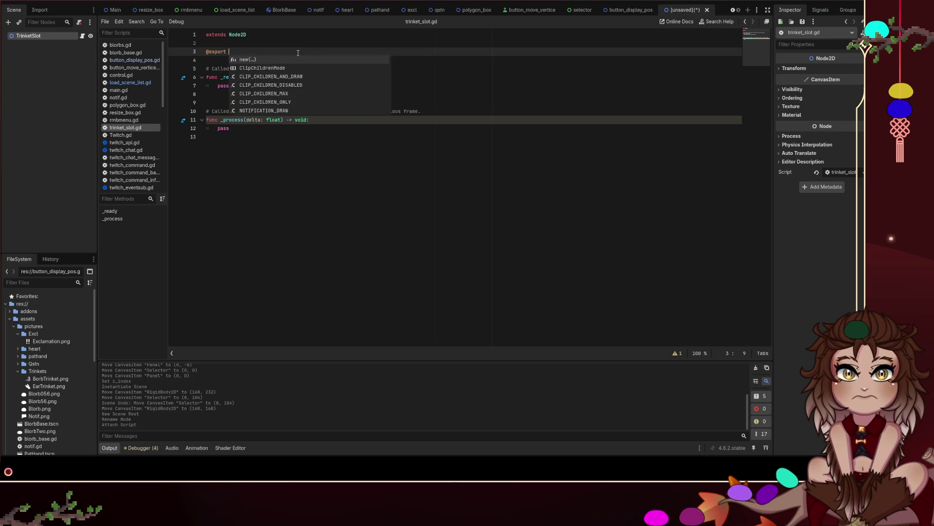
text( a)
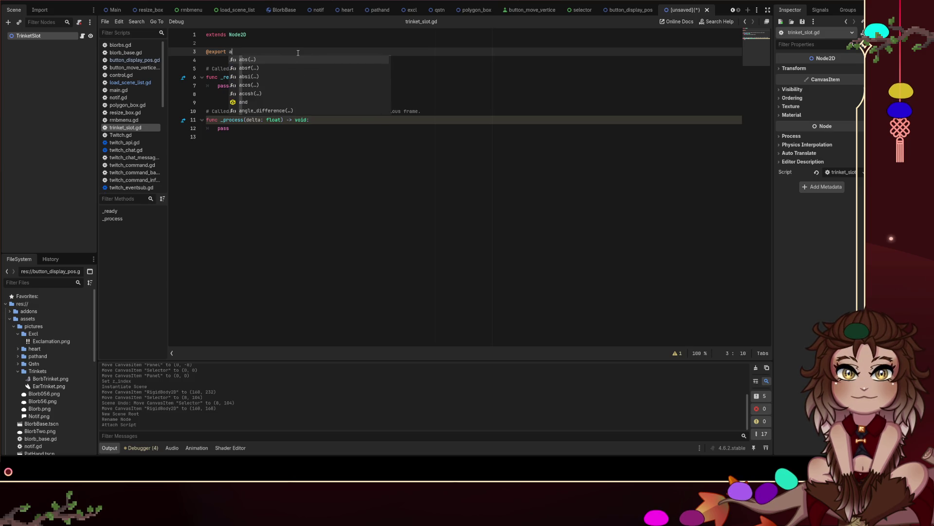
text(nim_pos)
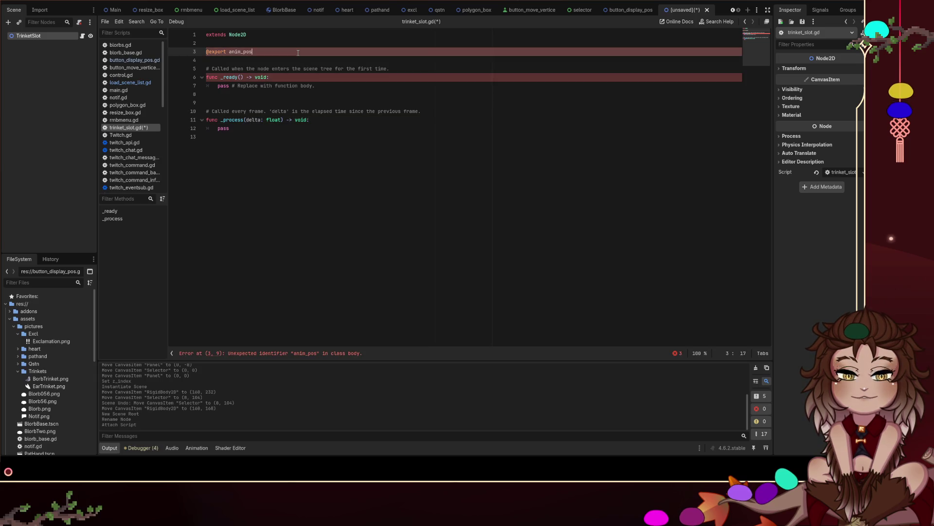
text(ray =[])
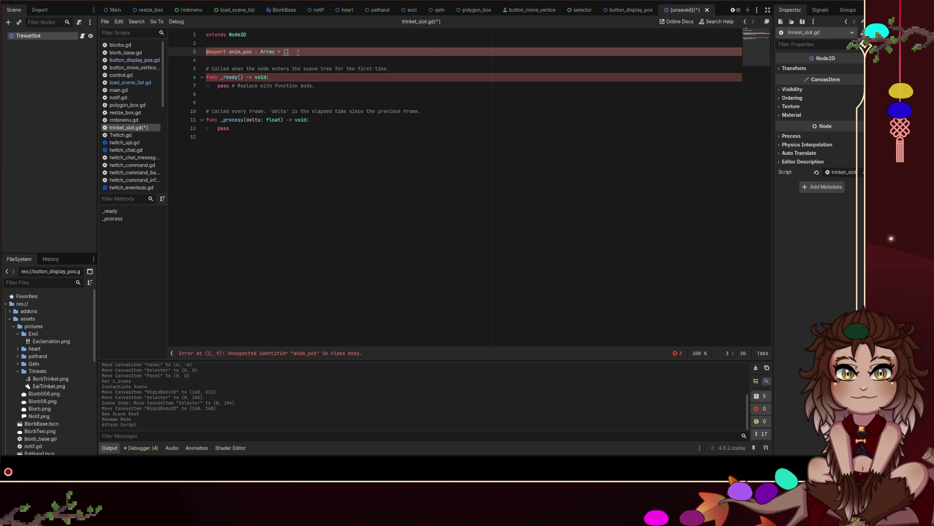
text(var)
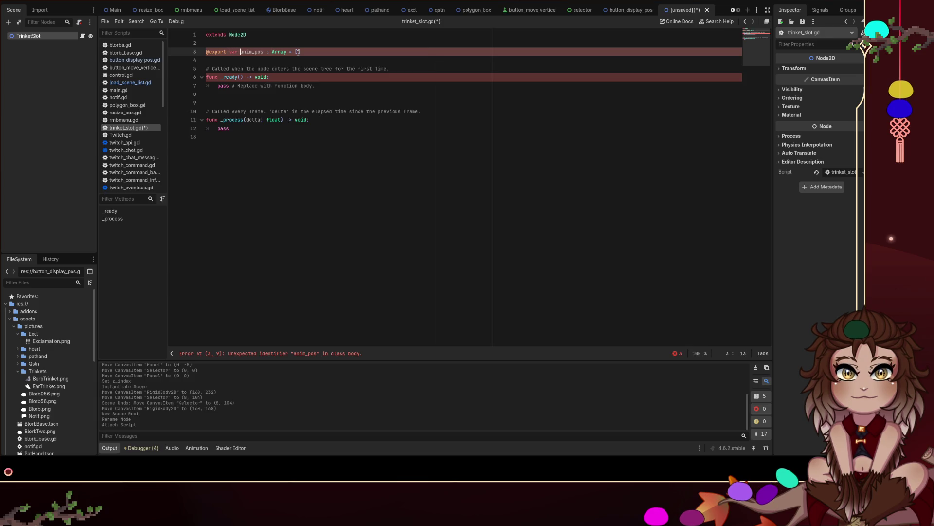
key(ctrl+s)
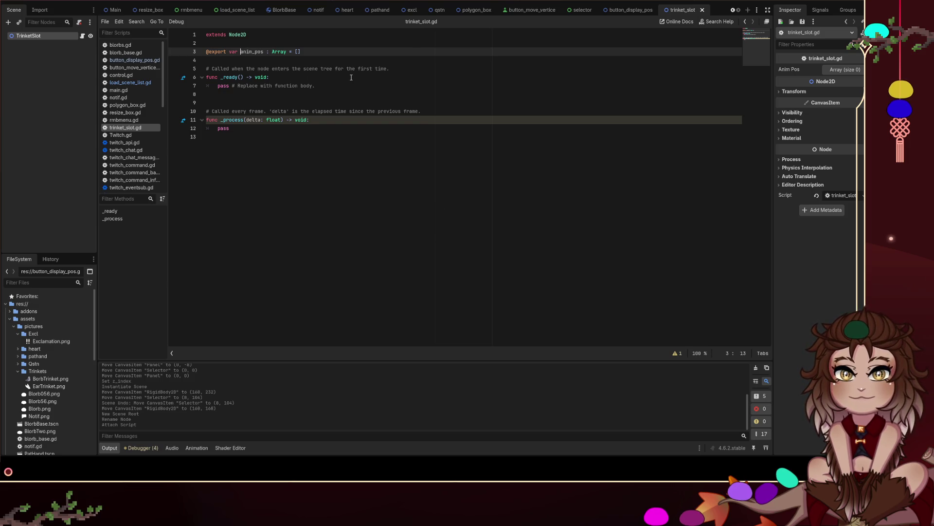
Step: Add a parent_blorb variable below anim_pos in trinket_slot.gd and save
click(351, 77)
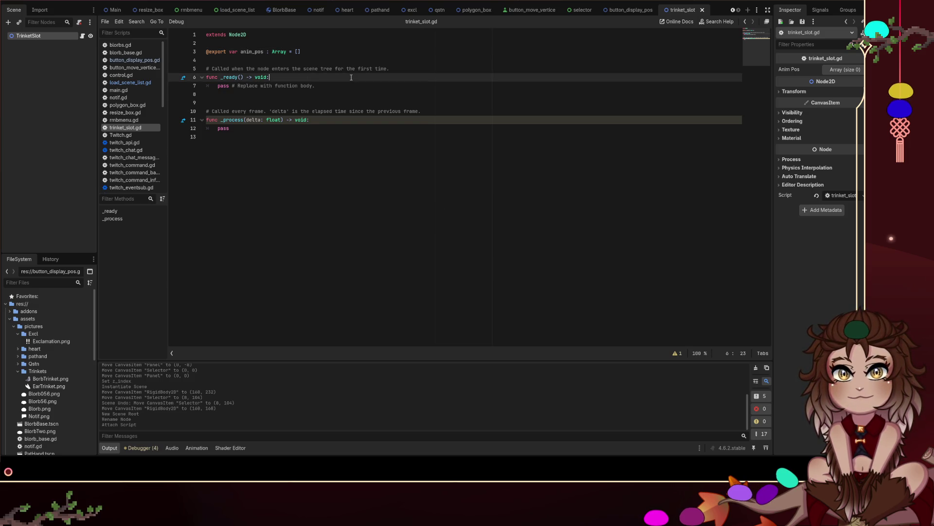
click(326, 54)
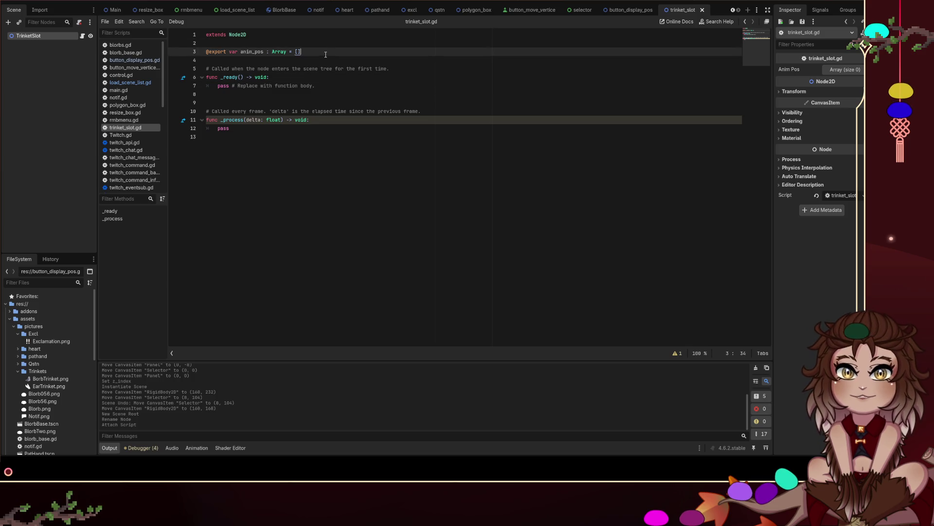
key(Return)
text(onrea)
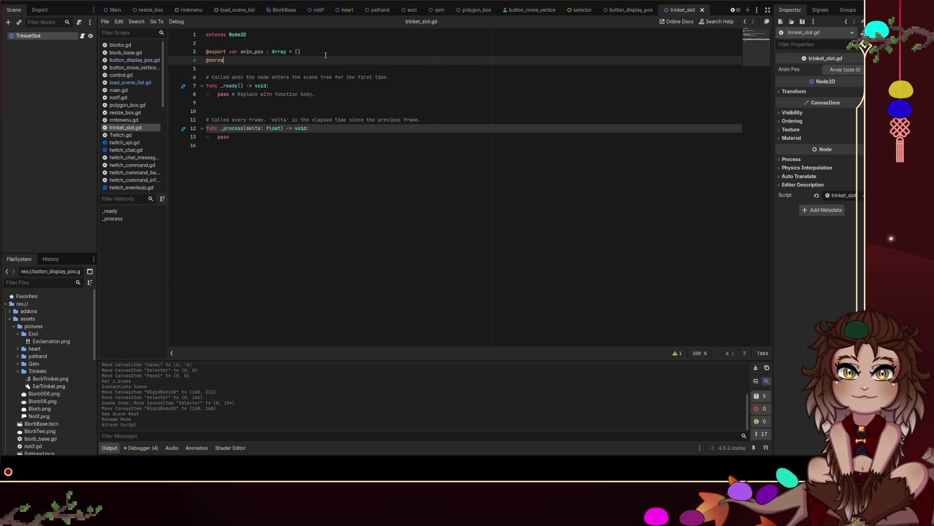
text(dy var )
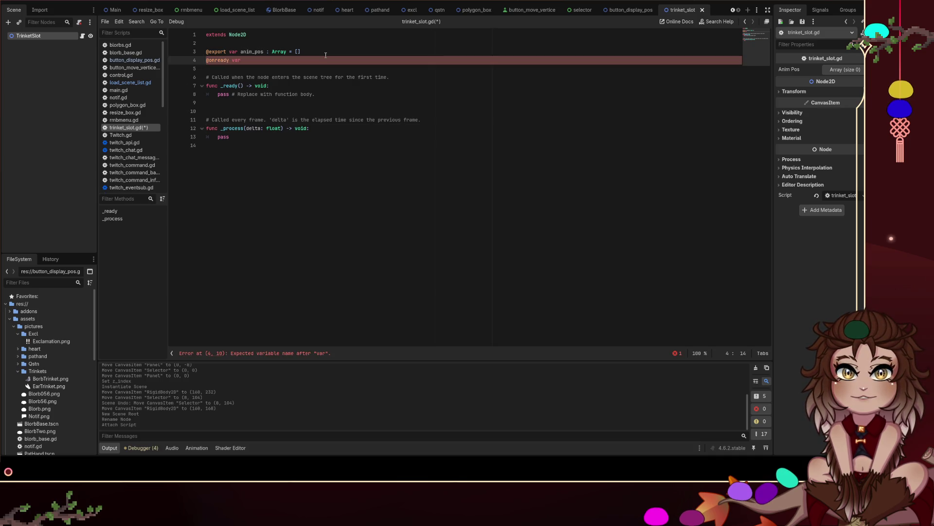
text(blorb_parent)
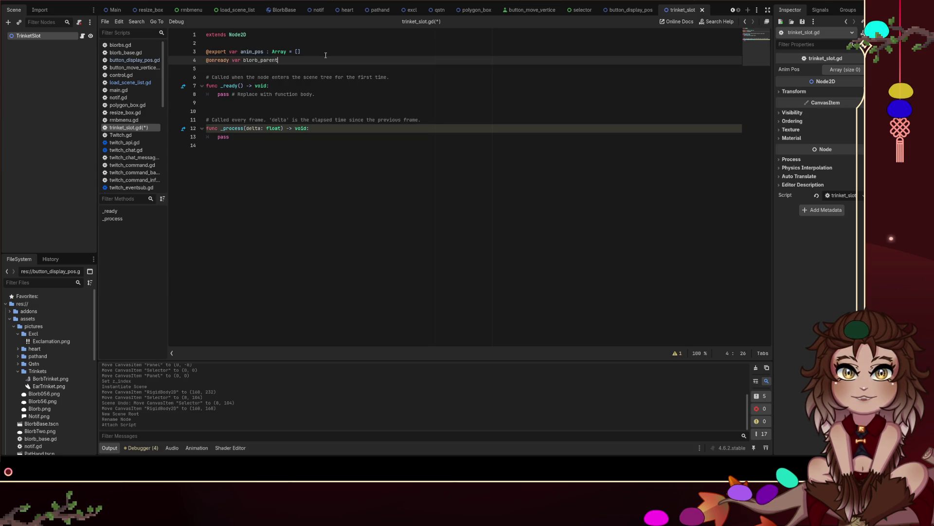
key(ctrl+BackSpace)
text(parent_blorb)
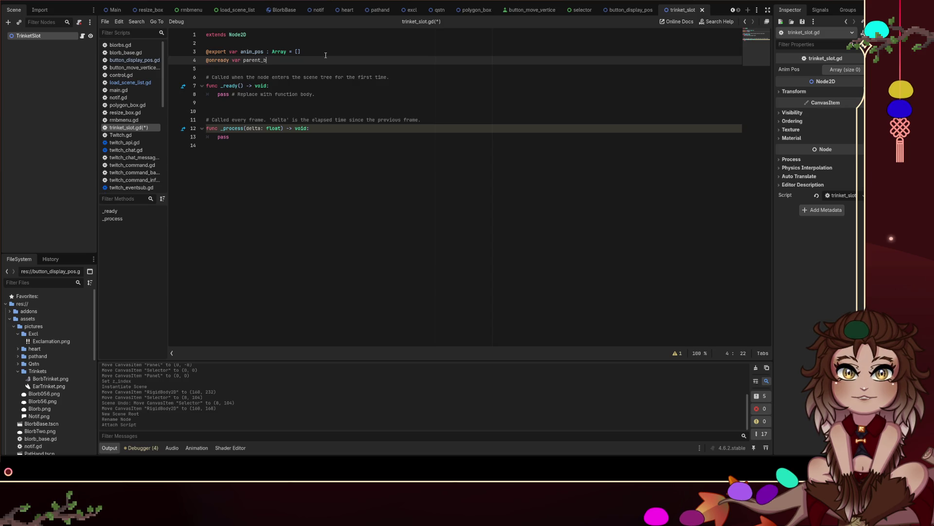
text( :)
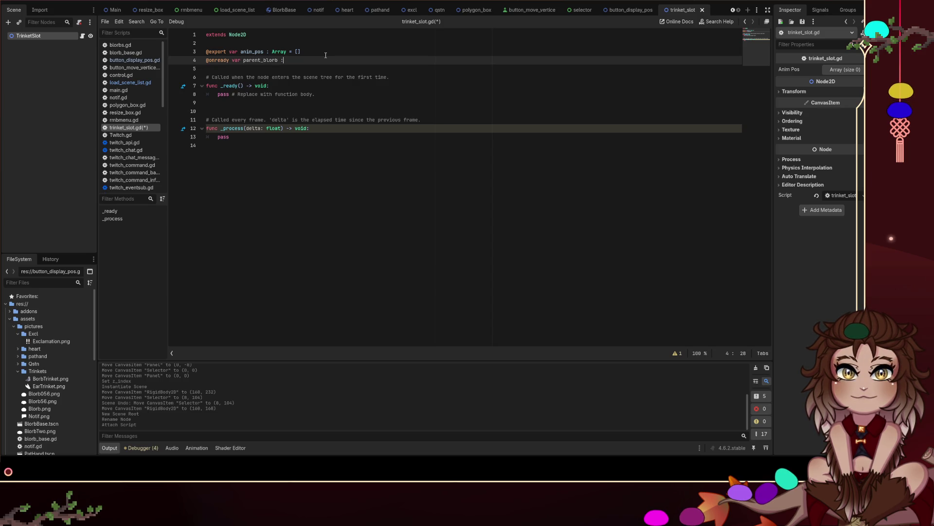
key(BackSpace)
key(BackSpace)
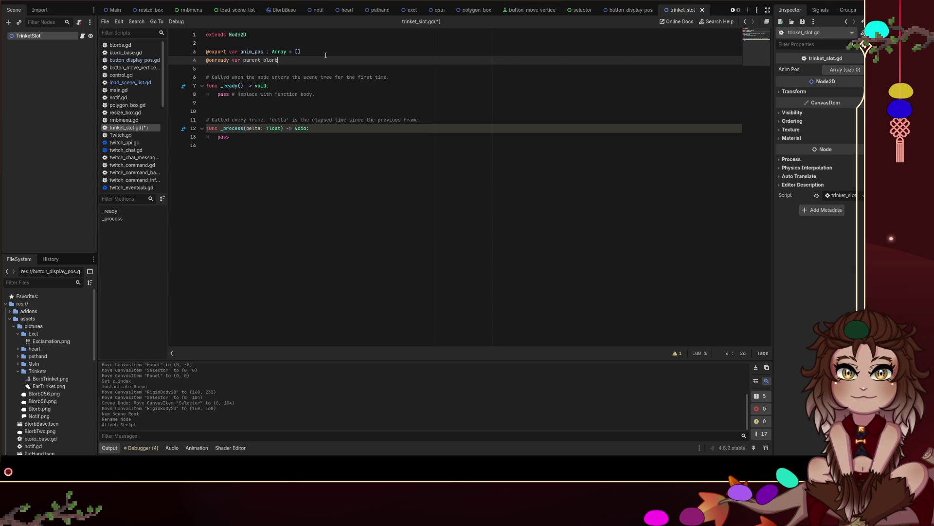
key(Down)
key(Up)
key(ctrl+Left)
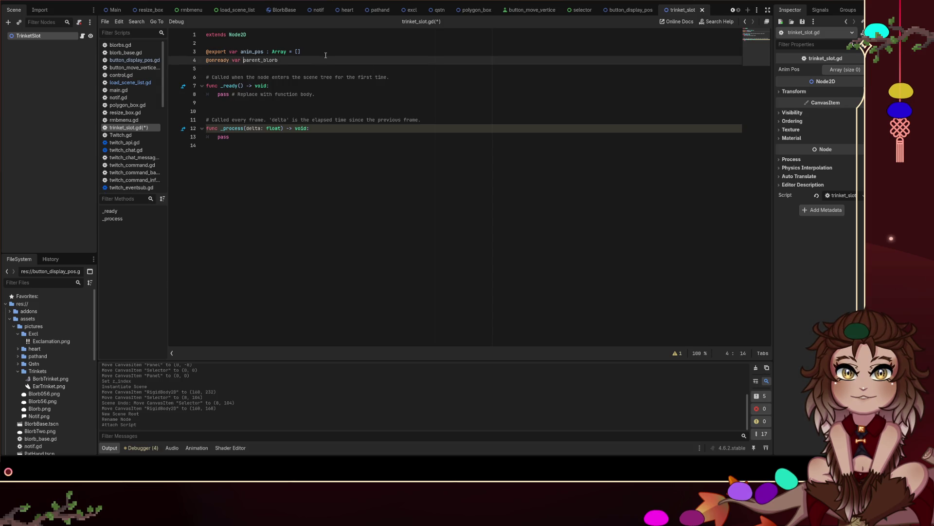
key(ctrl+BackSpace)
key(ctrl+BackSpace)
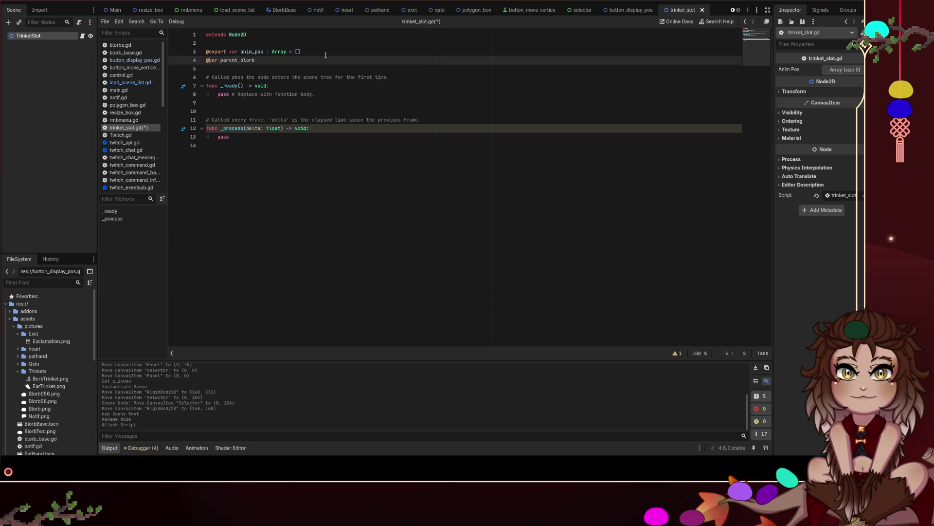
key(Down)
key(Down)
key(Down)
key(ctrl+s)
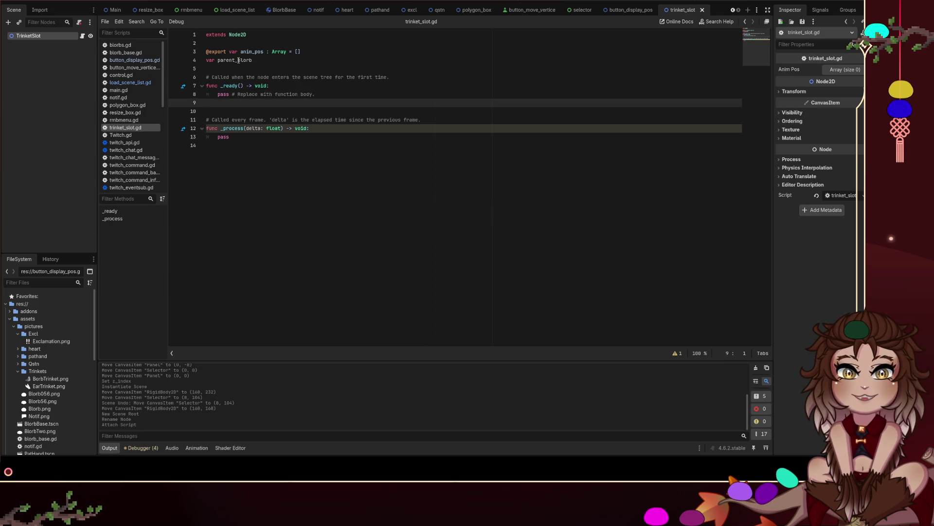
click(210, 60)
text(@expor)
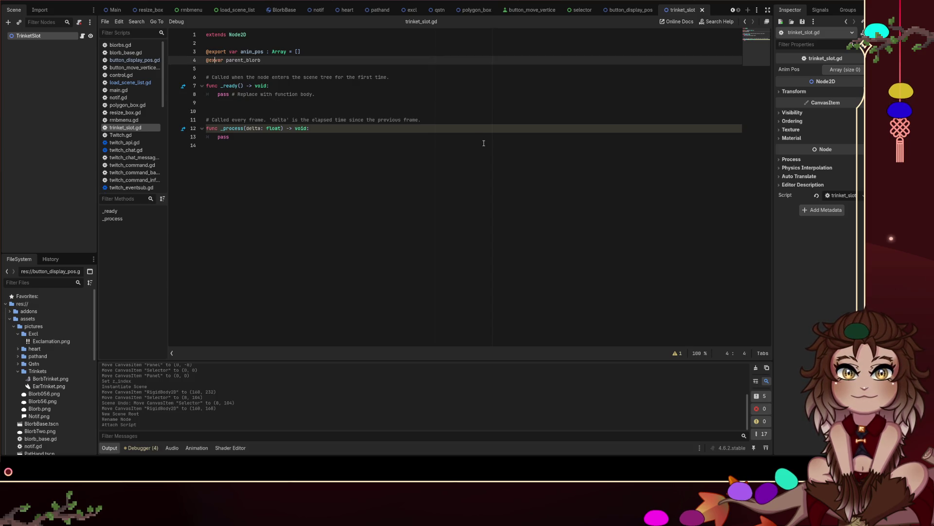
text(t)
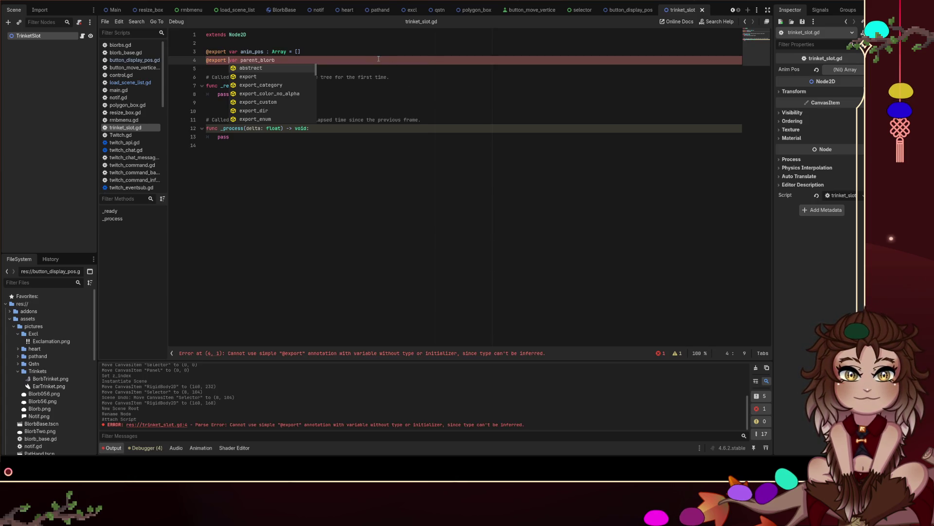
click(344, 62)
text(:)
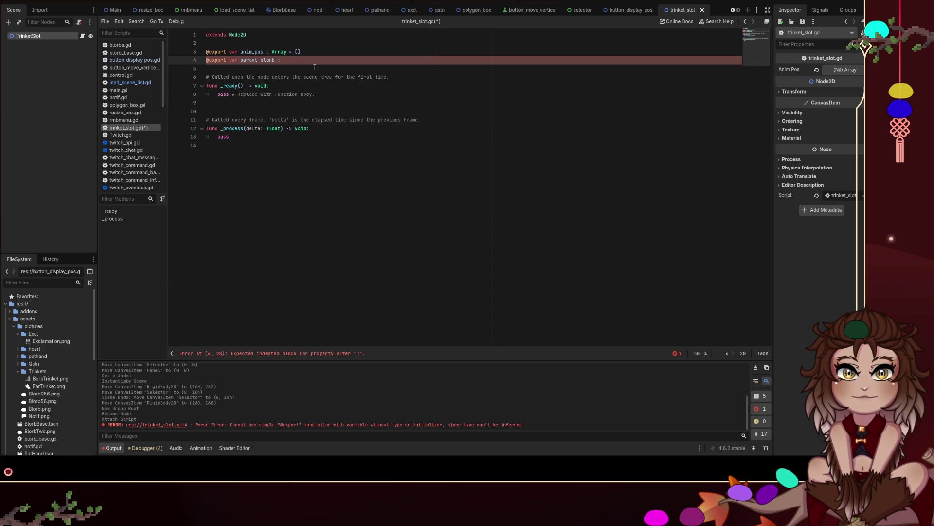
text(Rigi)
key(Return)
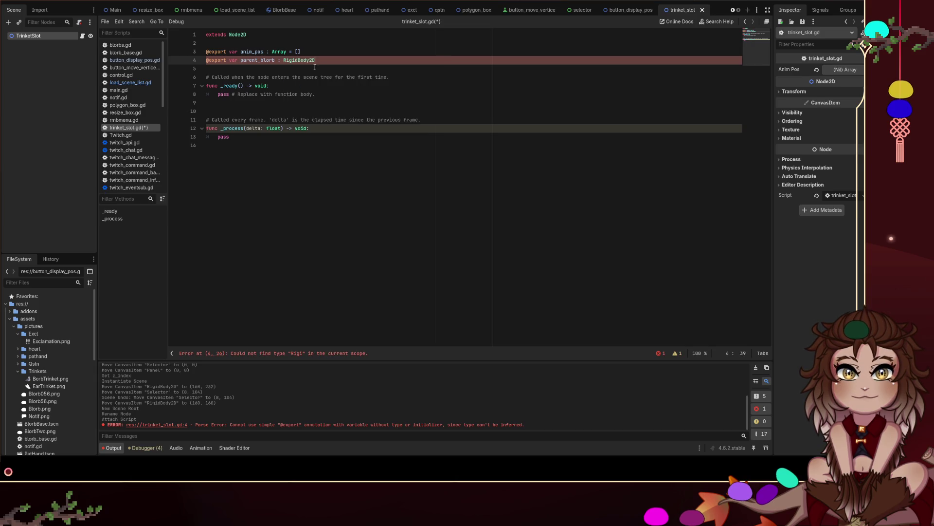
click(448, 99)
click(306, 51)
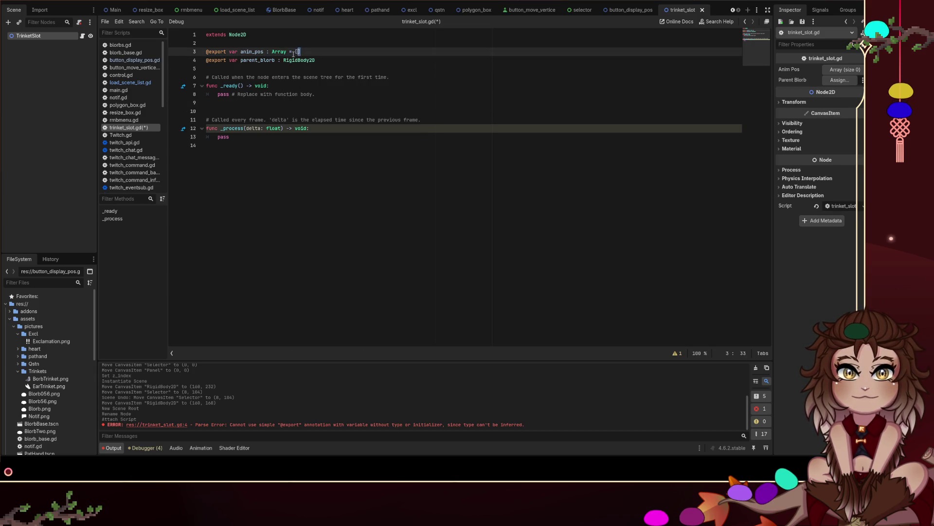
key(BackSpace)
key(BackSpace)
key(BackSpace)
key(ctrl+s)
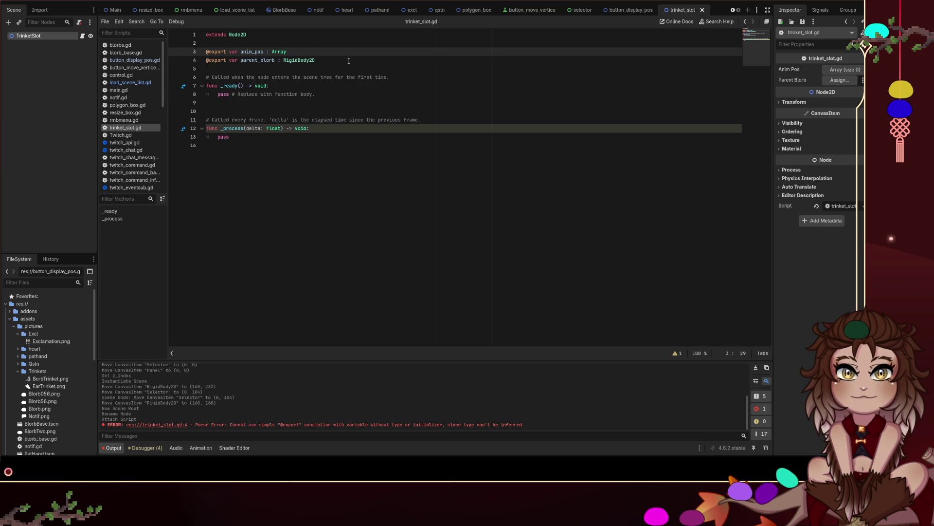
Step: Close the notif, trinket_slot, heart and pathand scene tabs
mouse_move(685, 10)
mouse_down()
mouse_move(275, 34)
mouse_move(313, 10)
mouse_move(336, 10)
mouse_up()
click(377, 10)
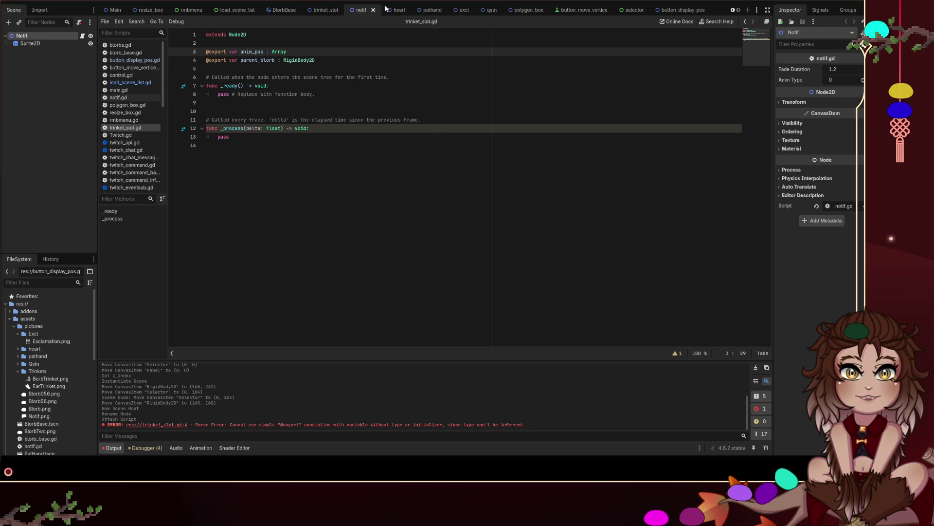
click(377, 10)
click(394, 10)
middle_click(377, 10)
middle_click(394, 11)
Step: Close the excl and qstn scene tabs and show BlorbBase in the 2D view
click(393, 11)
click(382, 10)
click(381, 10)
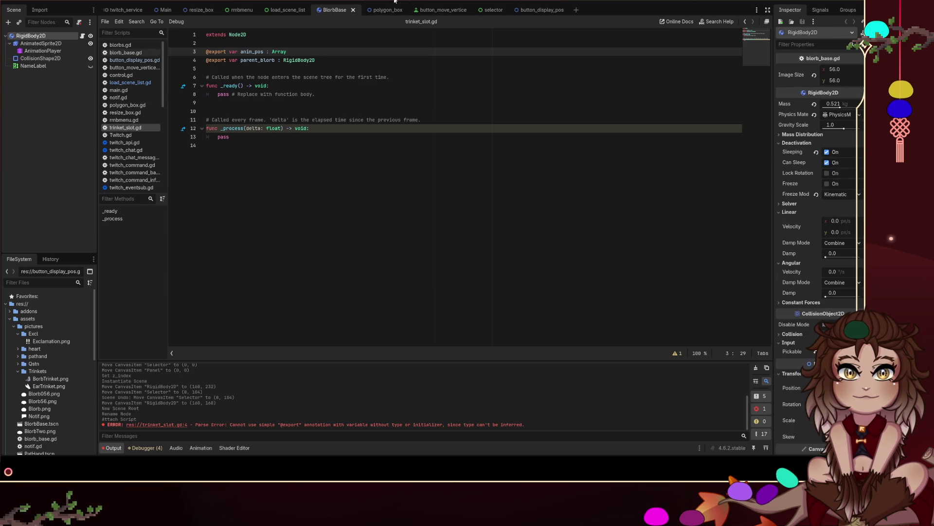
click(394, 1)
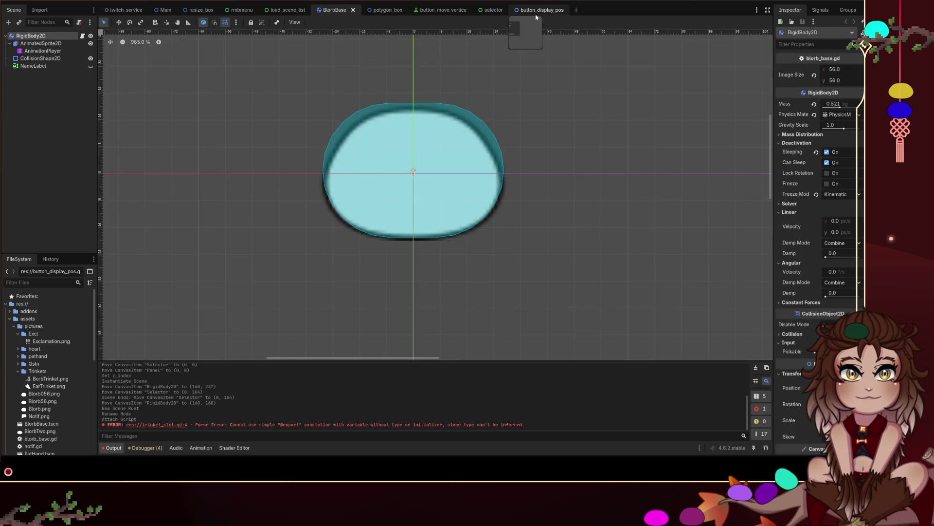
Step: Reopen trinket_slot.tscn from the FileSystem dock
mouse_move(442, 16)
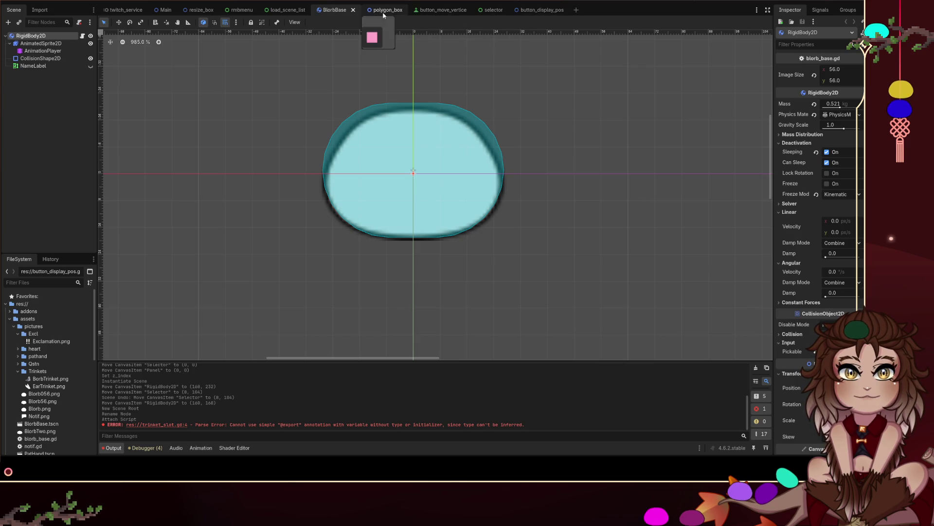
mouse_move(227, 16)
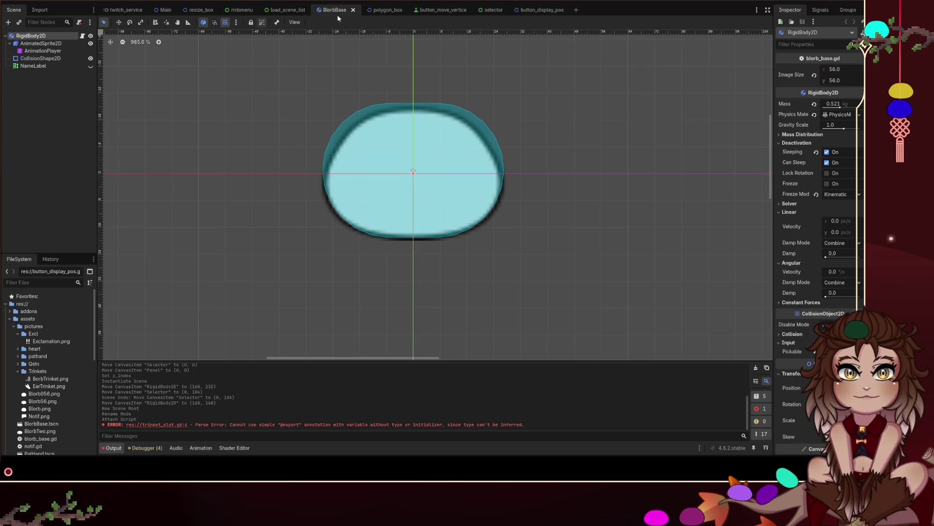
mouse_move(375, 16)
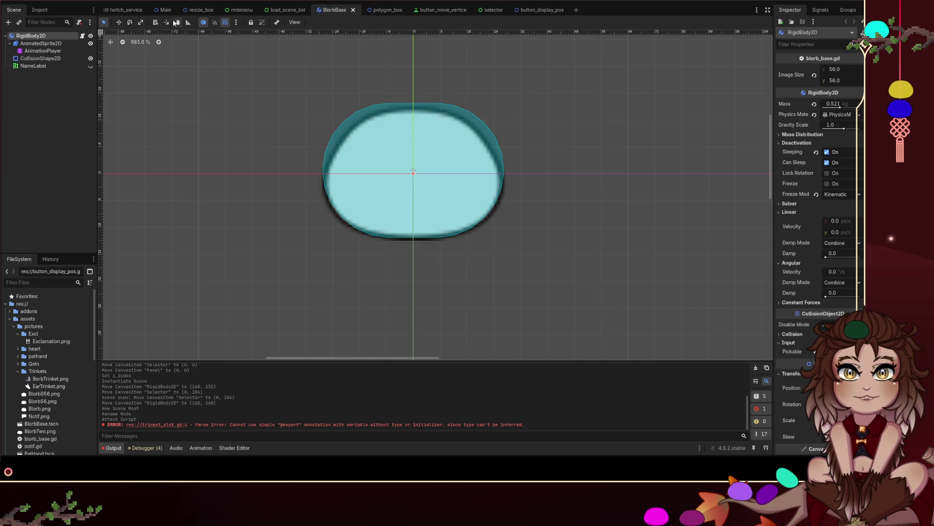
scroll(80, 345, down, 4)
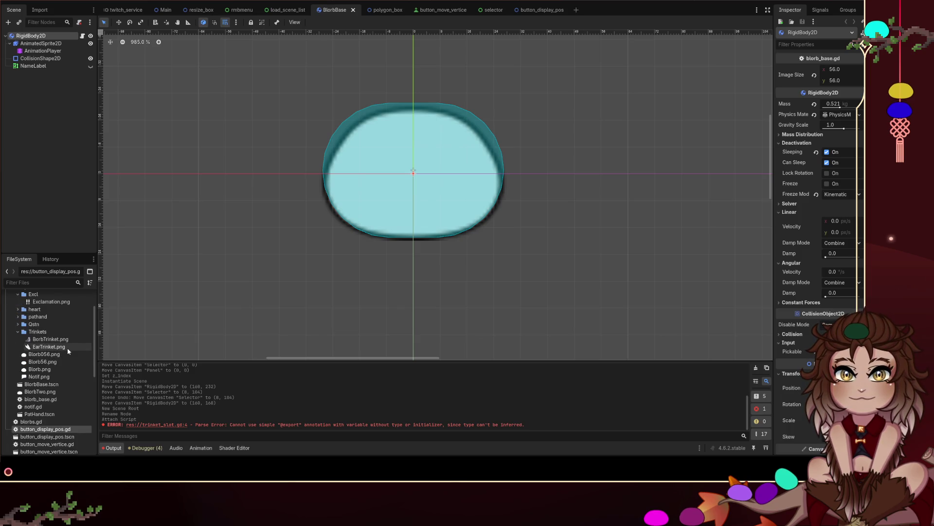
scroll(78, 343, down, 3)
scroll(68, 353, down, 3)
scroll(61, 360, down, 3)
scroll(51, 389, down, 1)
scroll(48, 404, down, 1)
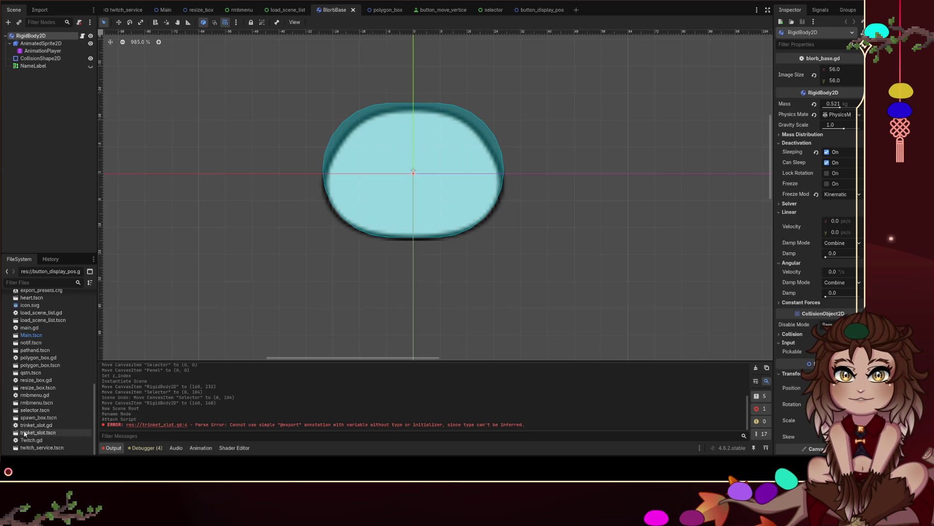
double_click(55, 432)
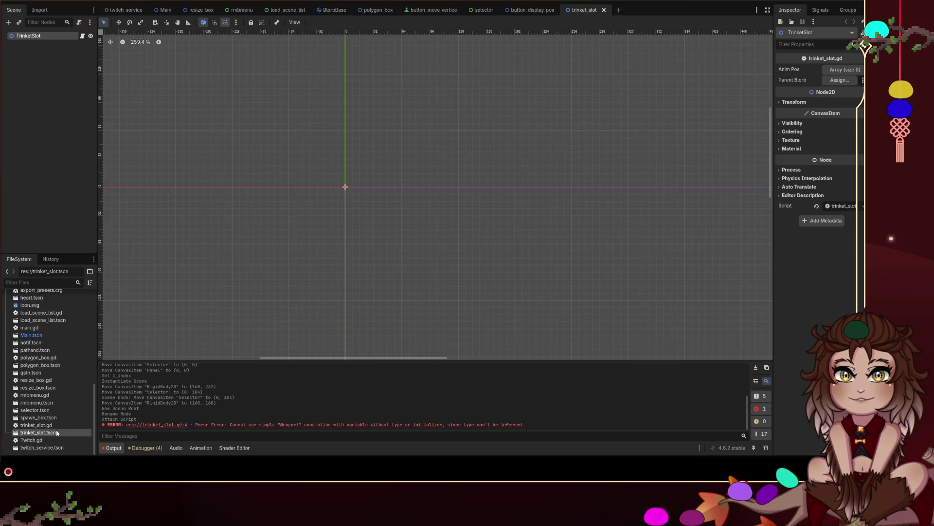
Step: Instance trinket_slot.tscn into BlorbBase and nest TrinketSlot under AnimatedSprite2D
mouse_move(575, 15)
mouse_down()
mouse_move(404, 27)
mouse_move(363, 19)
mouse_move(362, 11)
mouse_up()
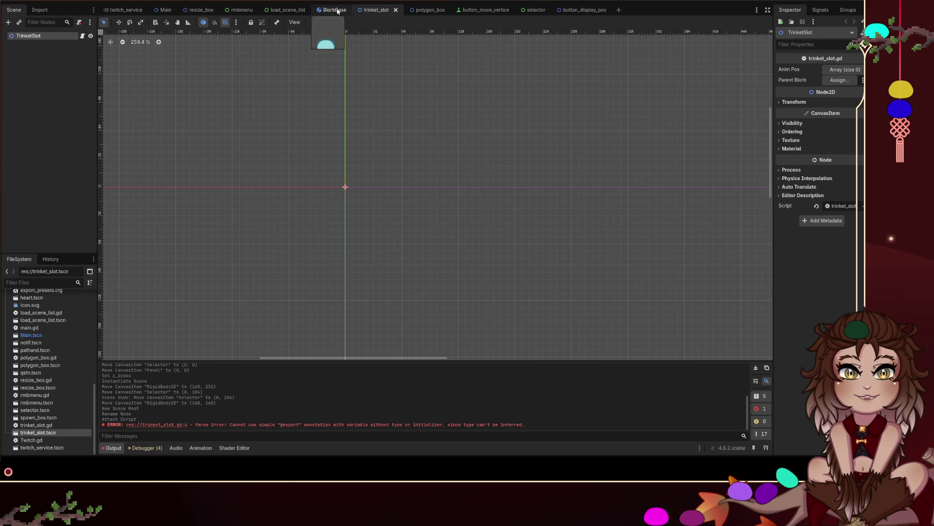
click(338, 11)
drag(44, 433, 45, 36)
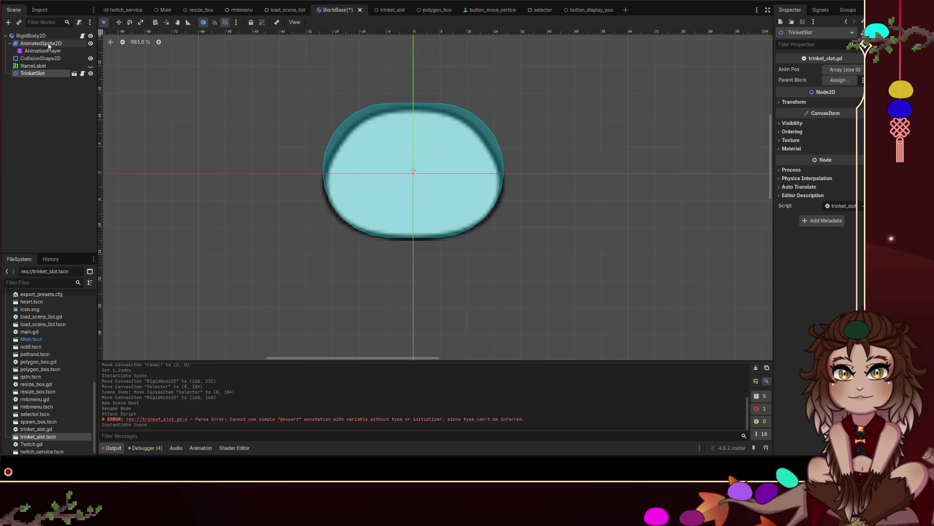
drag(40, 75, 47, 47)
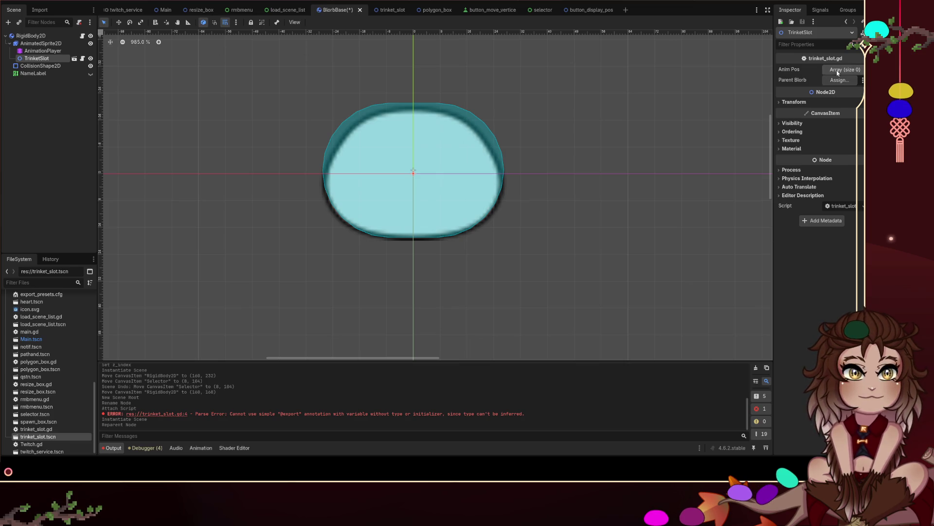
click(83, 58)
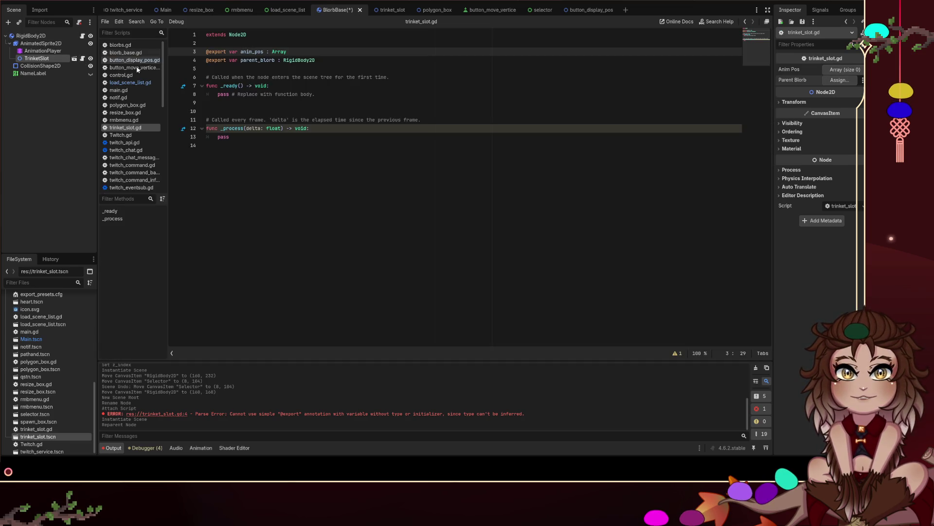
Step: Rename the parent_blorb export to anim_sprite in trinket_slot.gd and save
double_click(257, 60)
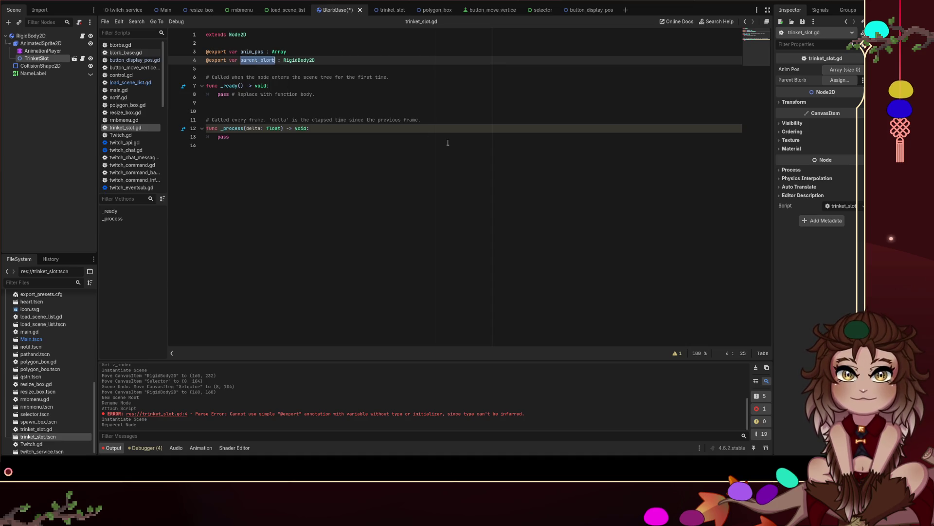
text(anim_sprite)
key(ctrl+s)
key(ctrl+F1)
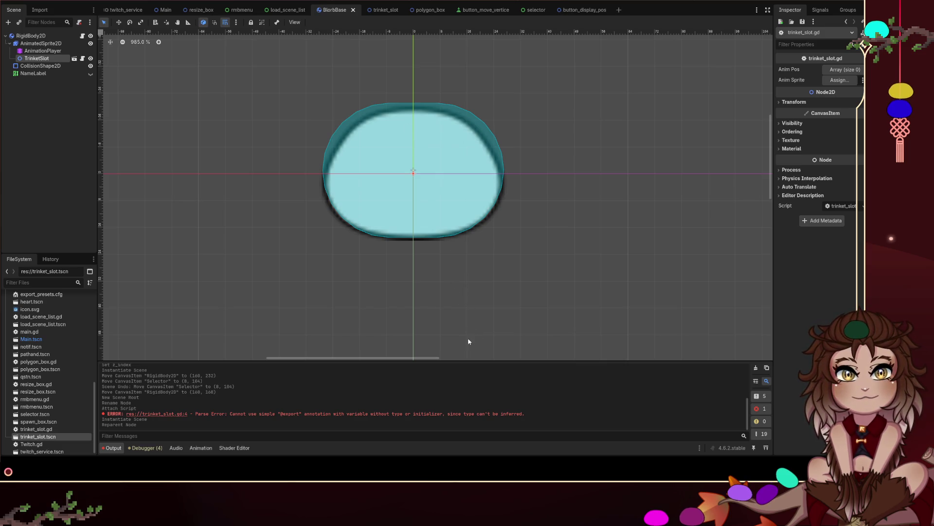
Step: Move TrinketSlot directly under the blob root and type anim_sprite as AnimatedSprite2D, then save
mouse_move(39, 58)
mouse_down()
mouse_move(45, 43)
mouse_move(80, 78)
mouse_up()
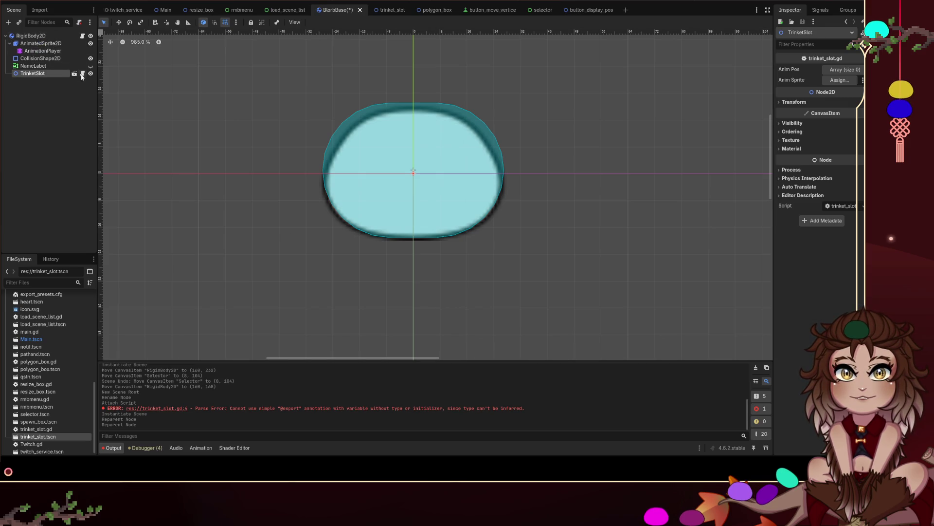
click(82, 74)
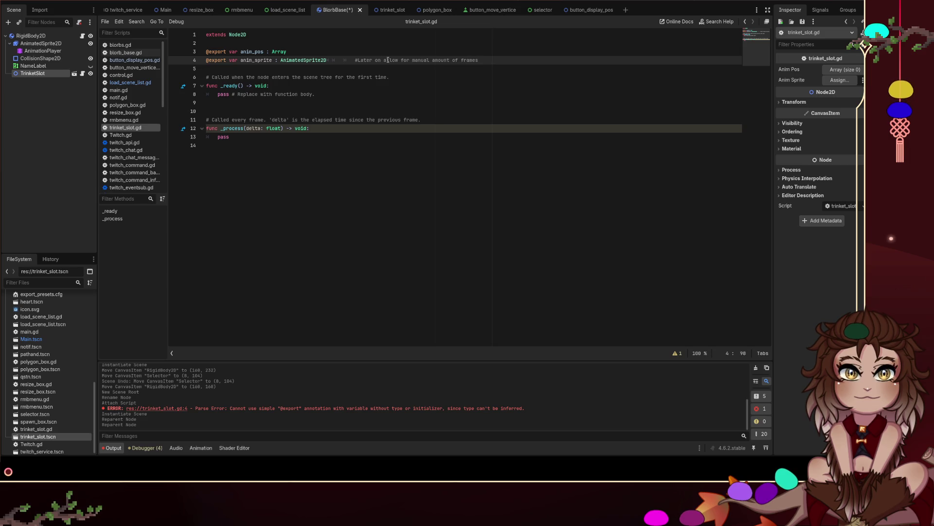
key(ctrl+s)
click(460, 93)
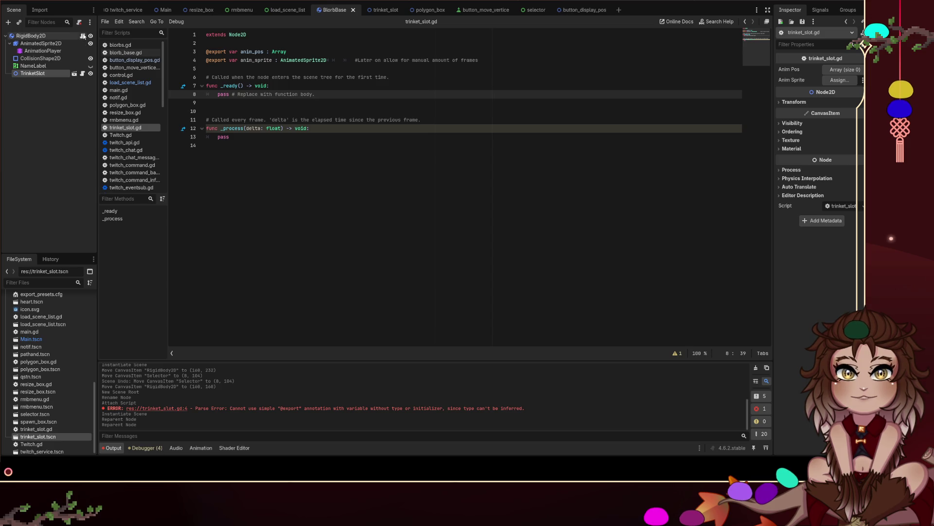
Step: Assign the blob's AnimatedSprite2D to TrinketSlot's Anim Sprite property
click(83, 36)
scroll(373, 60, up, 10)
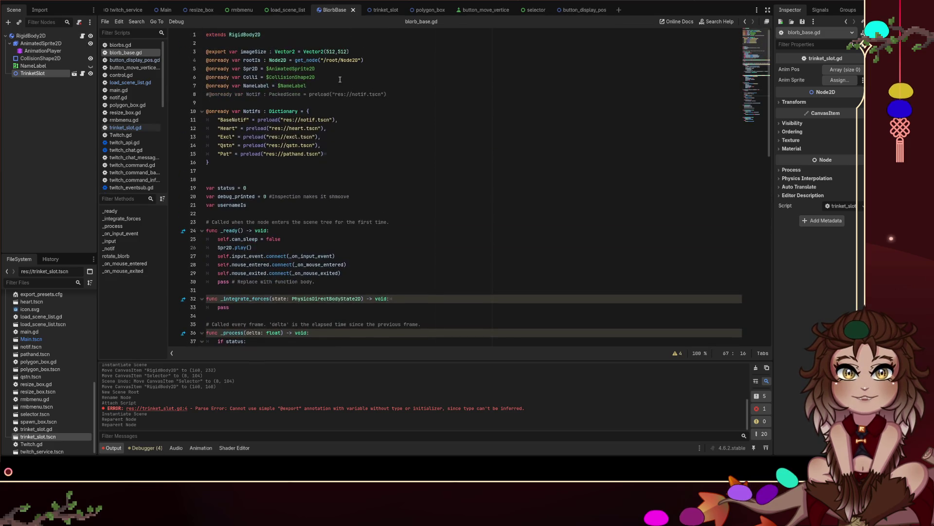
click(82, 73)
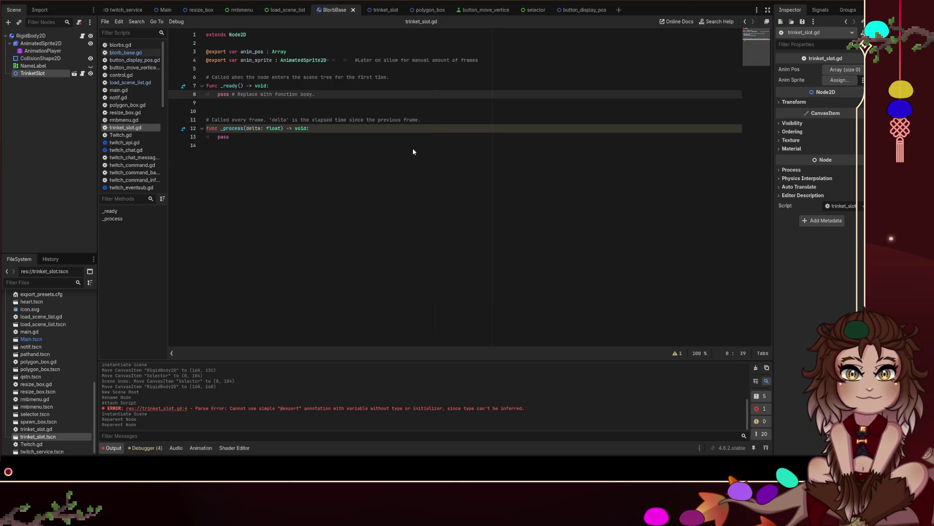
drag(414, 151, 840, 80)
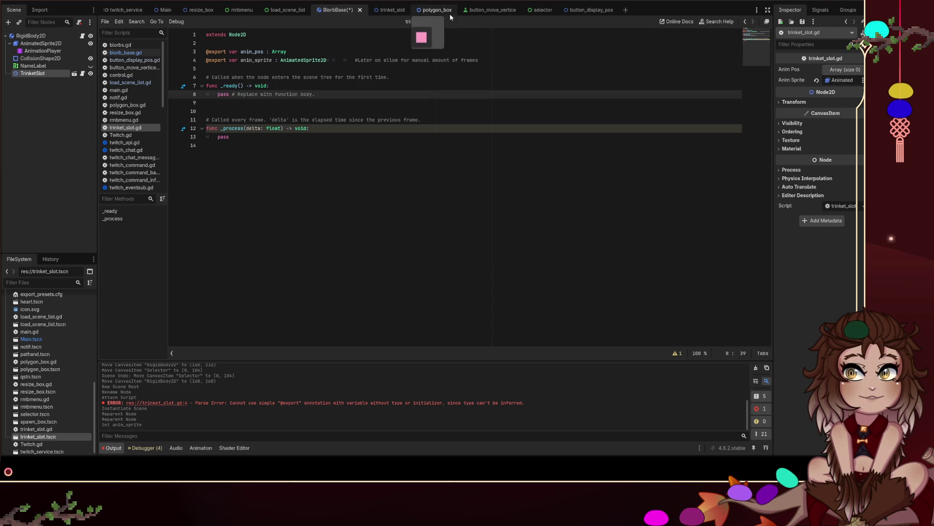
Step: Rename the anim_pos array to anim_offsets in trinket_slot.gd
key(ctrl+F1)
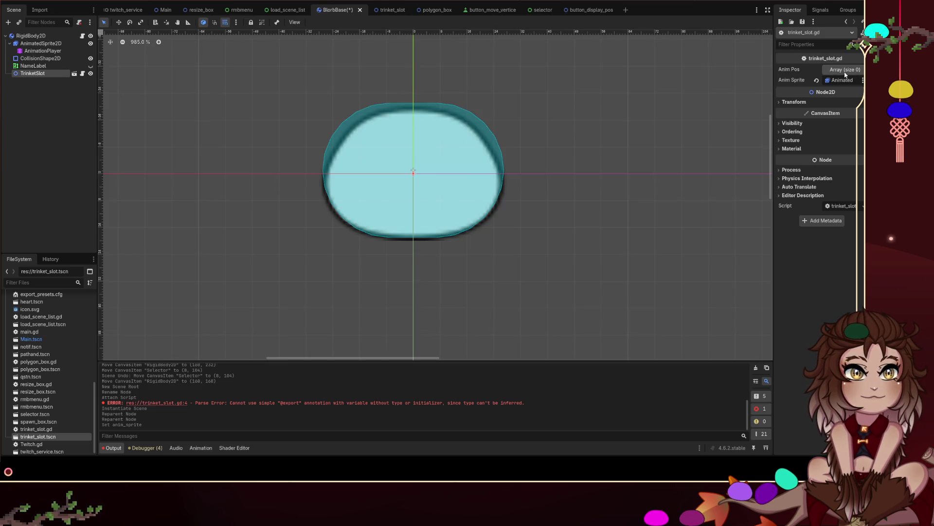
click(84, 74)
double_click(251, 51)
text(anim_)
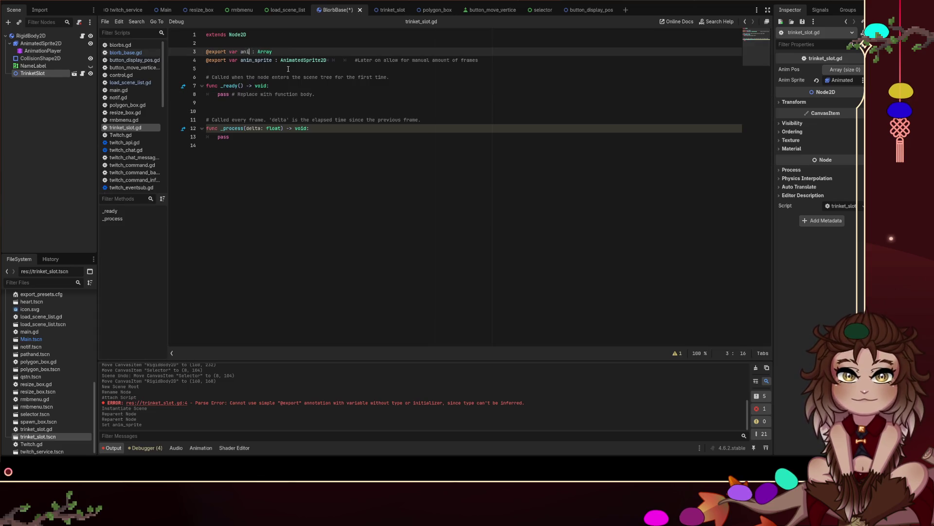
text(offsets)
key(ctrl+s)
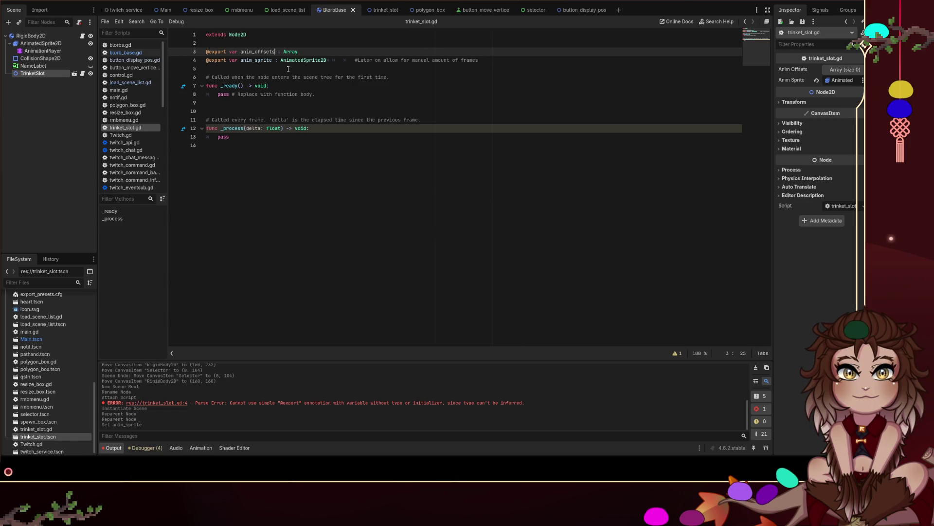
Step: Add two Vector2 elements of (0, 0) to TrinketSlot's Anim Offsets array
key(ctrl+F1)
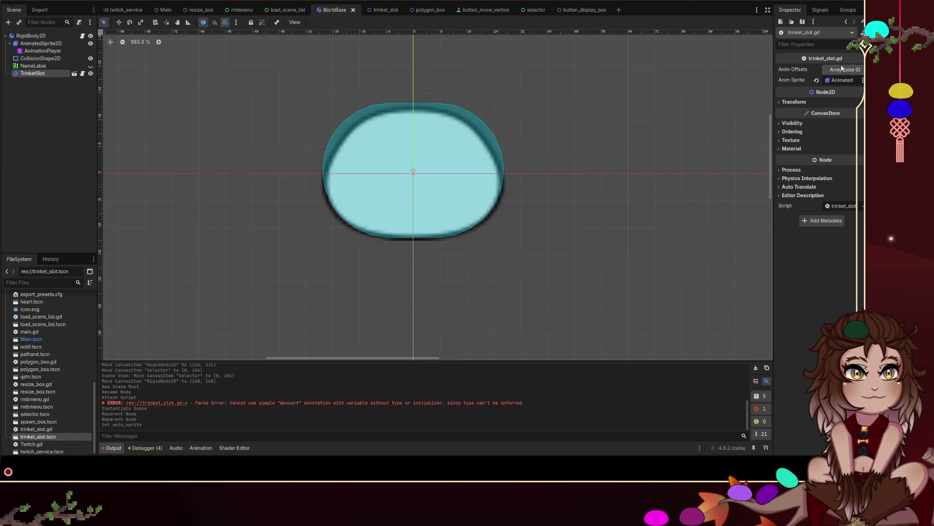
click(846, 70)
click(831, 92)
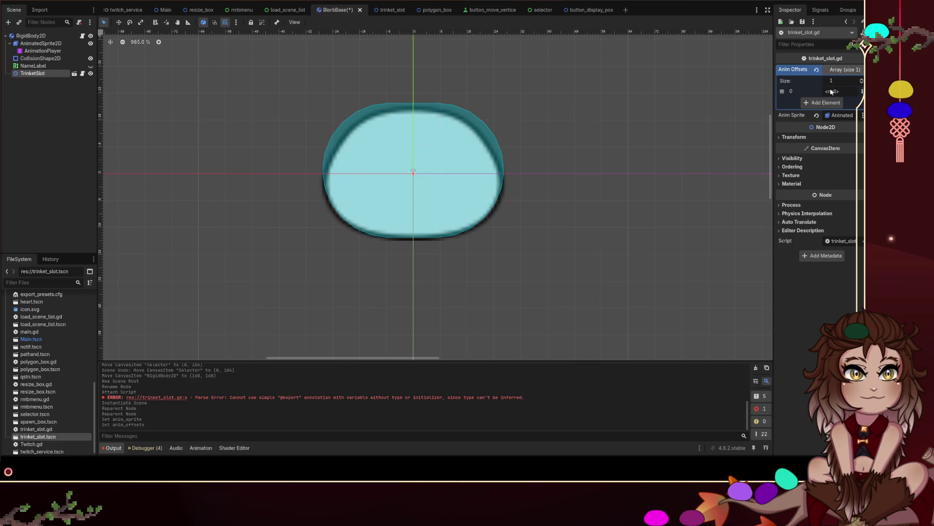
click(825, 102)
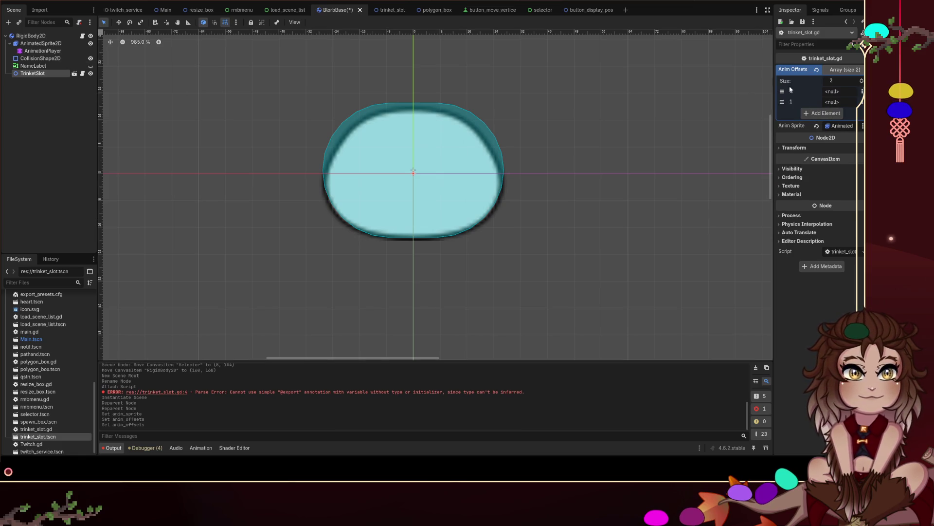
click(860, 93)
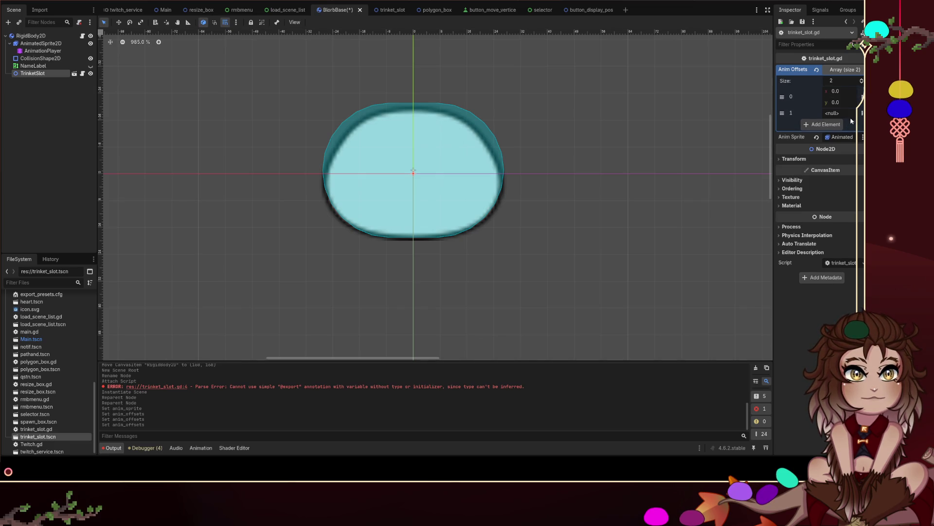
click(837, 91)
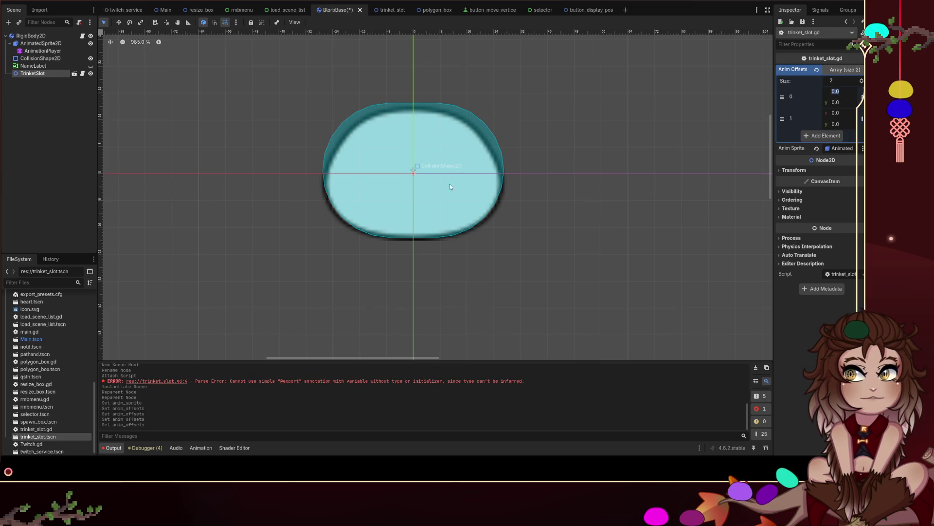
click(411, 194)
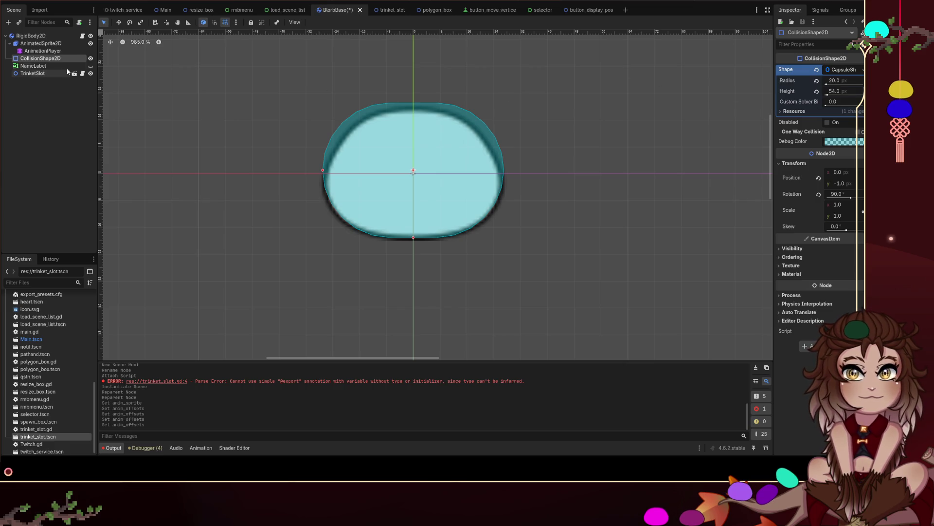
Step: Inspect TrinketSlot's properties and the blob's collision shape
click(33, 73)
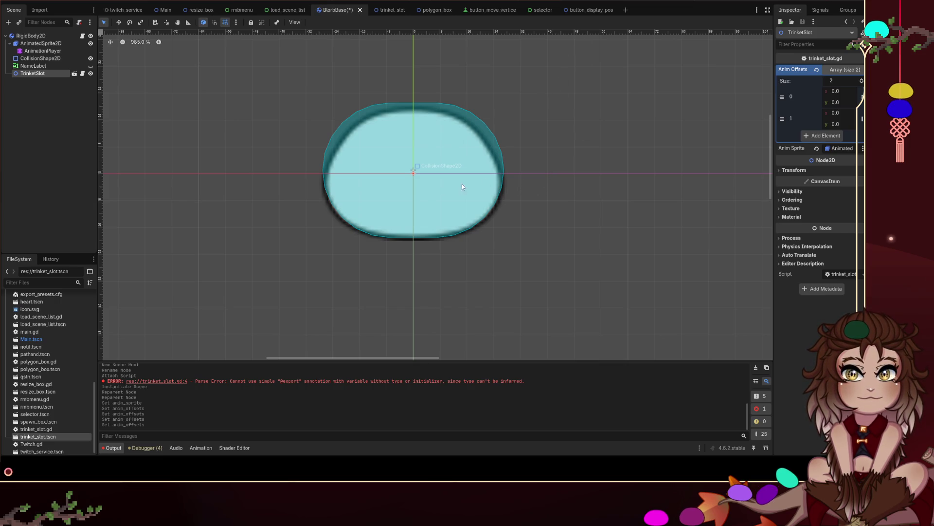
click(413, 113)
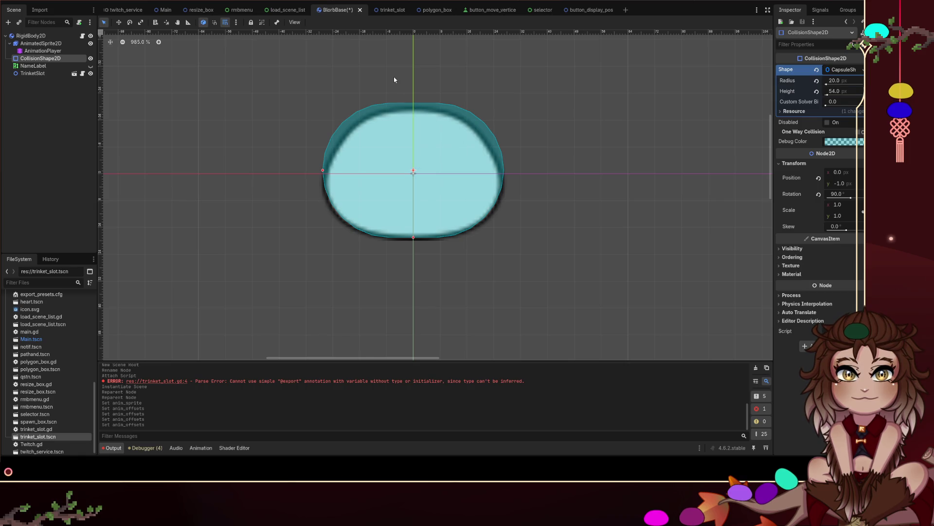
click(408, 112)
click(414, 115)
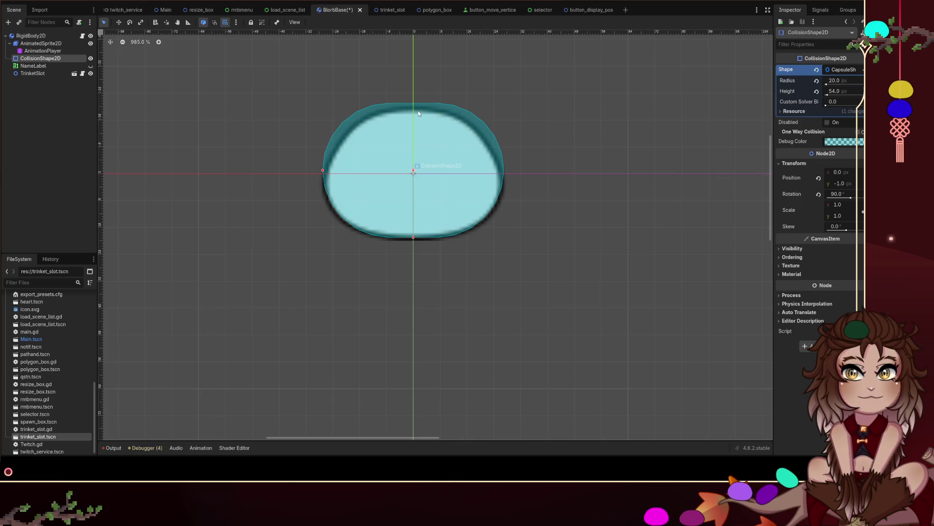
Step: Play the idle animation forward and in reverse, then select AnimatedSprite2D
click(201, 447)
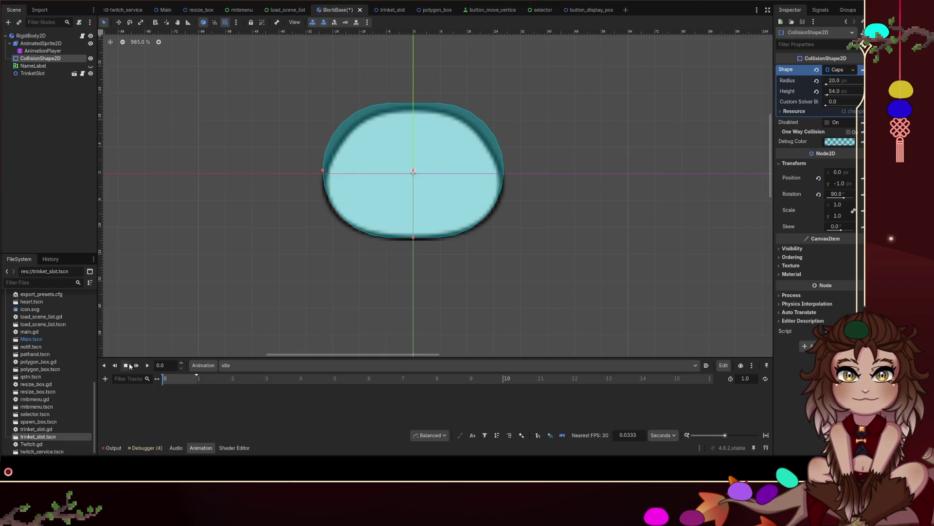
click(136, 365)
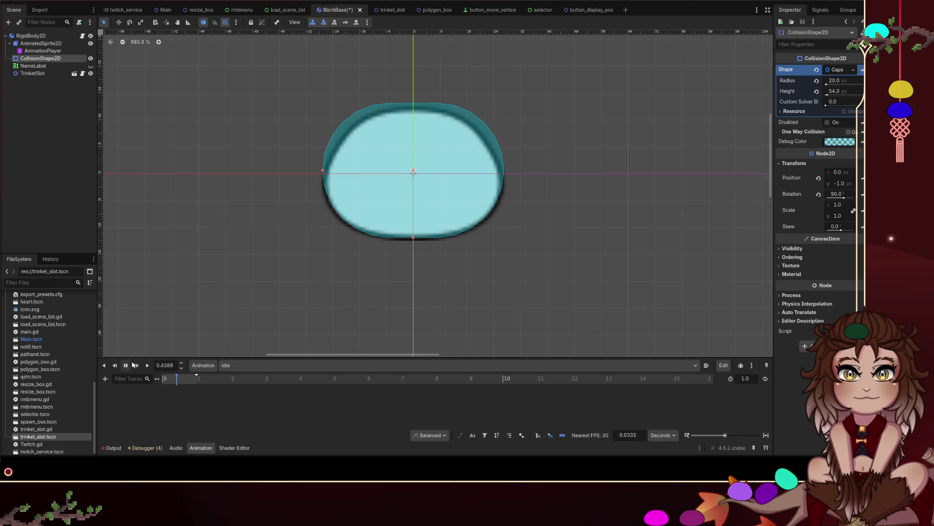
click(104, 365)
click(48, 45)
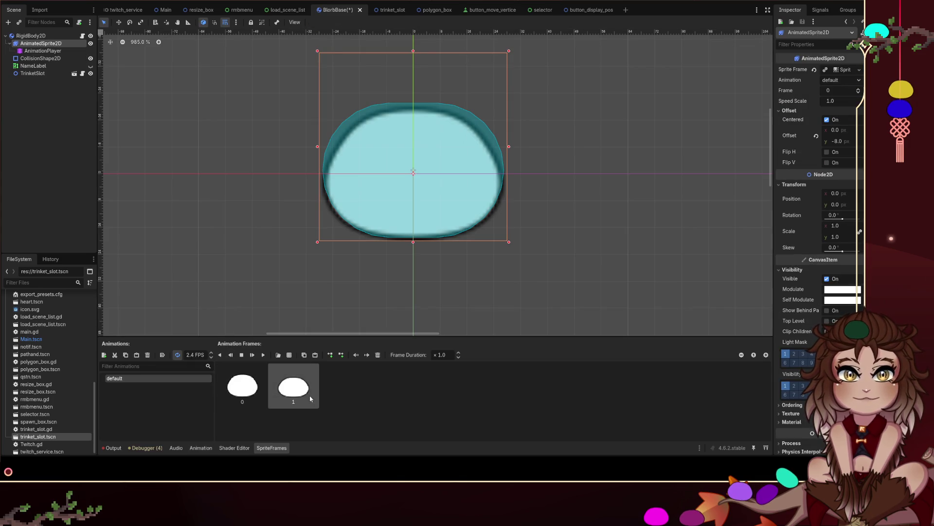
Step: Play the two-frame default animation, stop on frame 0, and reselect TrinketSlot's properties
click(243, 357)
click(252, 358)
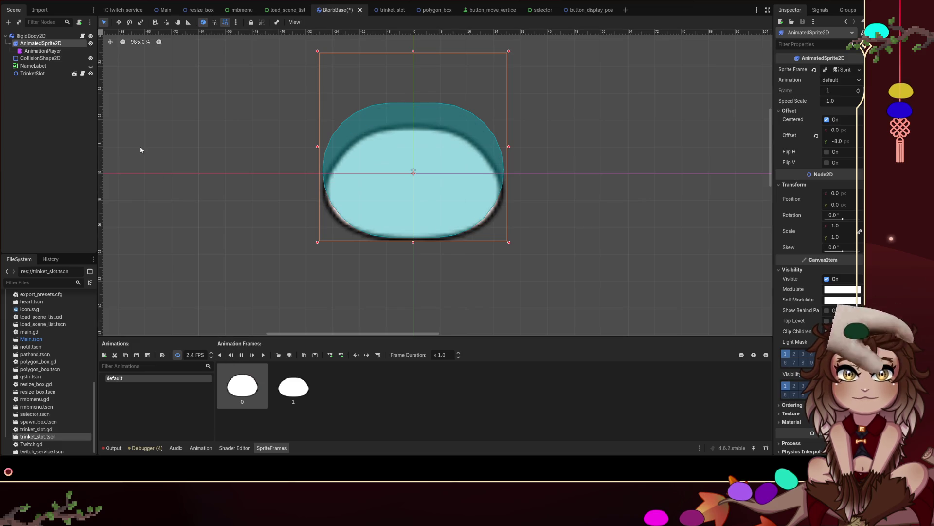
click(52, 45)
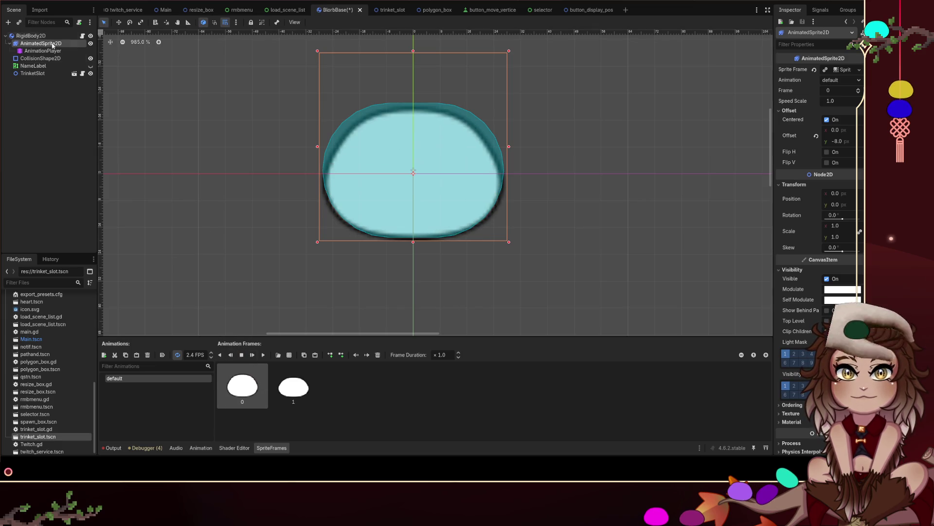
click(30, 36)
click(32, 73)
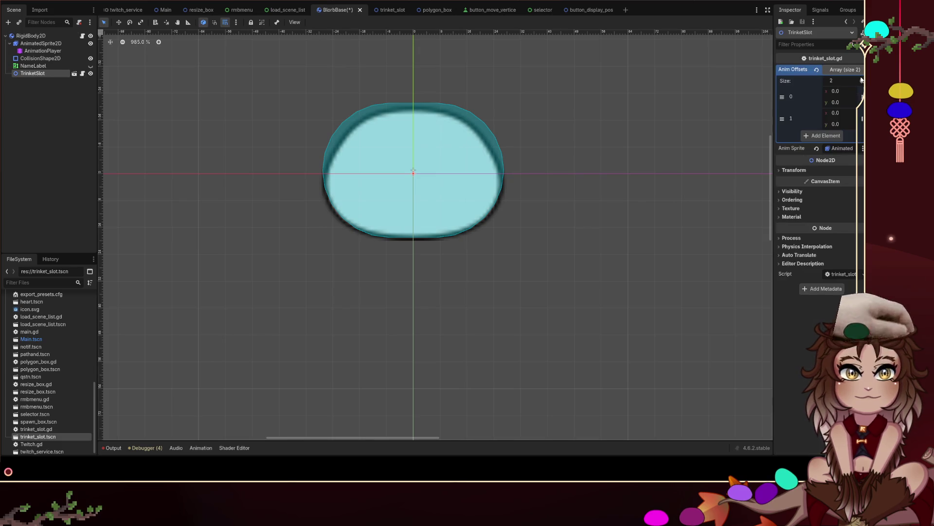
Step: Set Anim Offsets y to 20 for frame 0 and 14 for frame 1
click(843, 102)
text(20)
click(841, 124)
text(14)
key(Return)
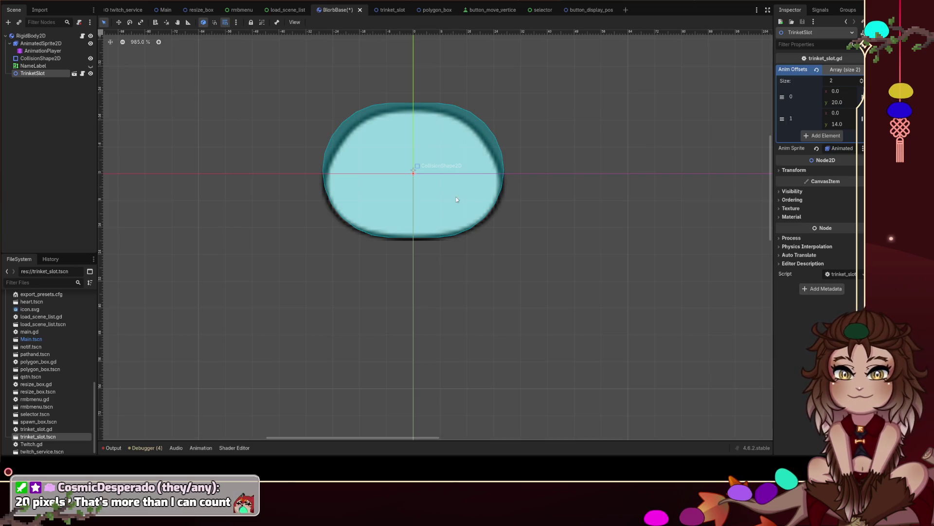
Step: Save the BlorbBase scene
key(ctrl+s)
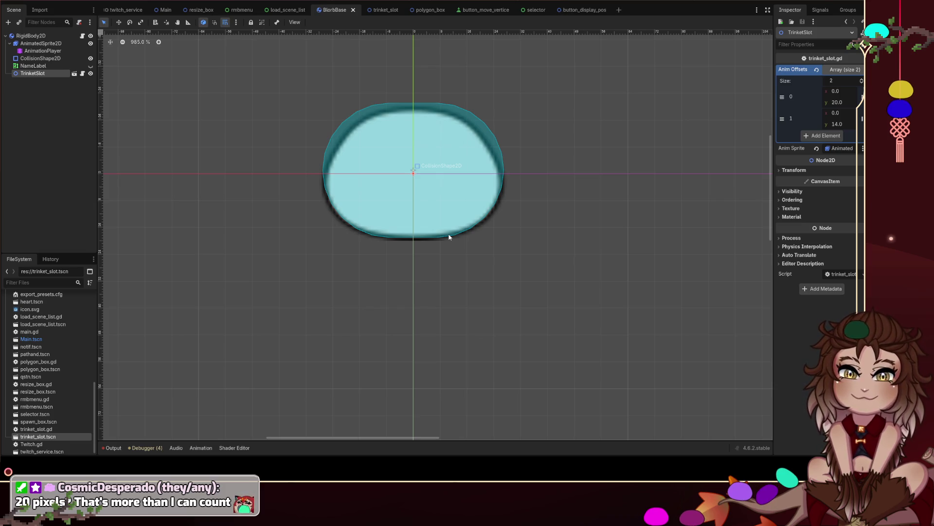
scroll(449, 237, up, 1)
scroll(431, 105, down, 2)
scroll(437, 142, up, 1)
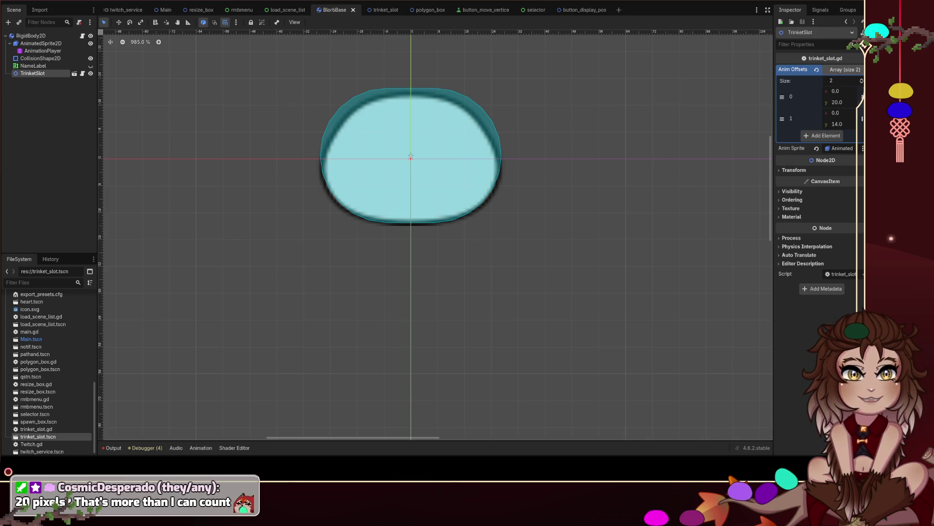
Step: In trinket_slot.gd's _ready, add anim_offsets.append(Vector2(0.0, 20.0))
click(83, 74)
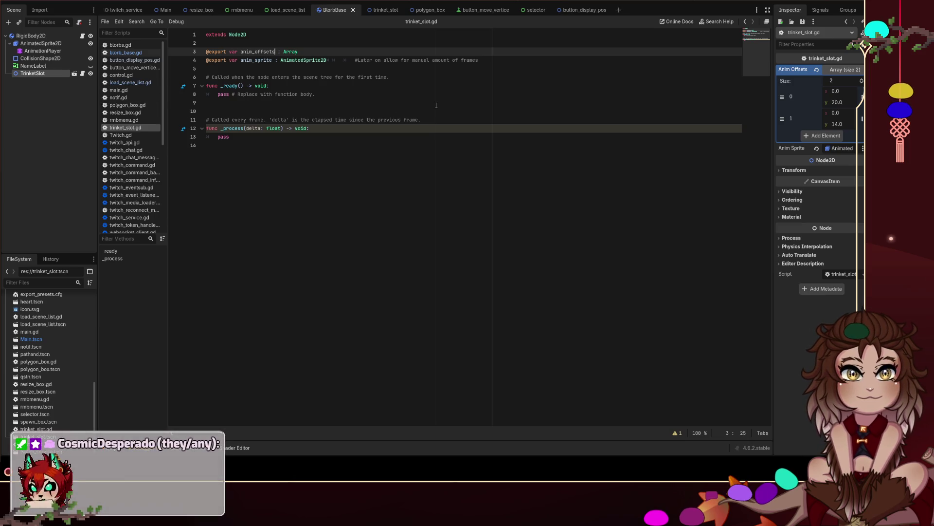
click(335, 87)
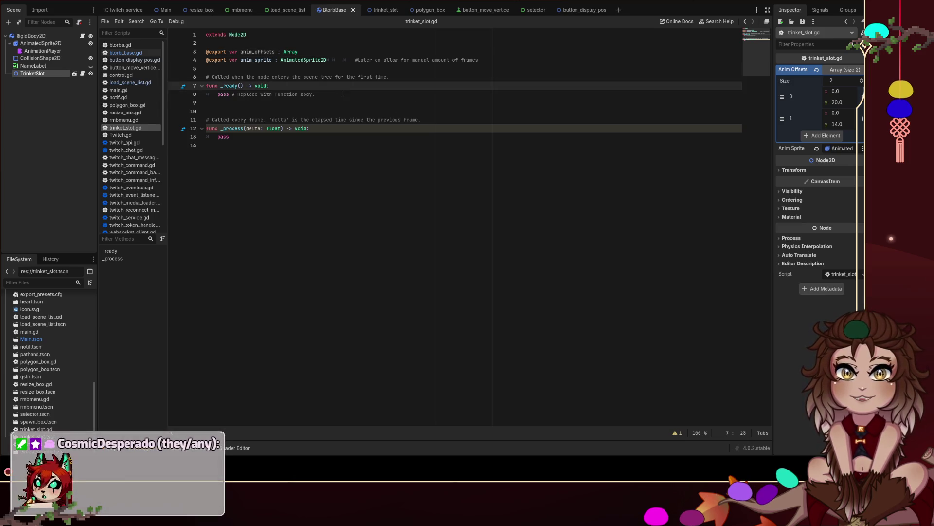
key(Return)
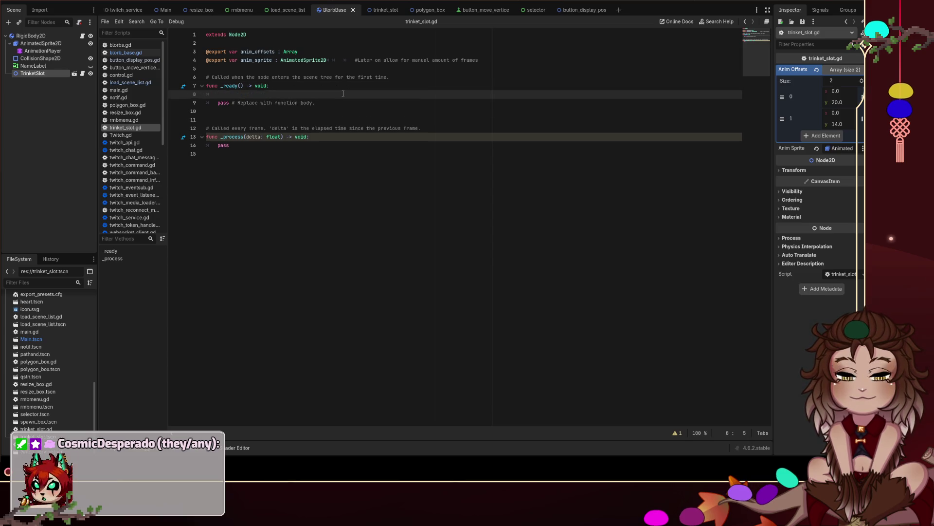
text(an)
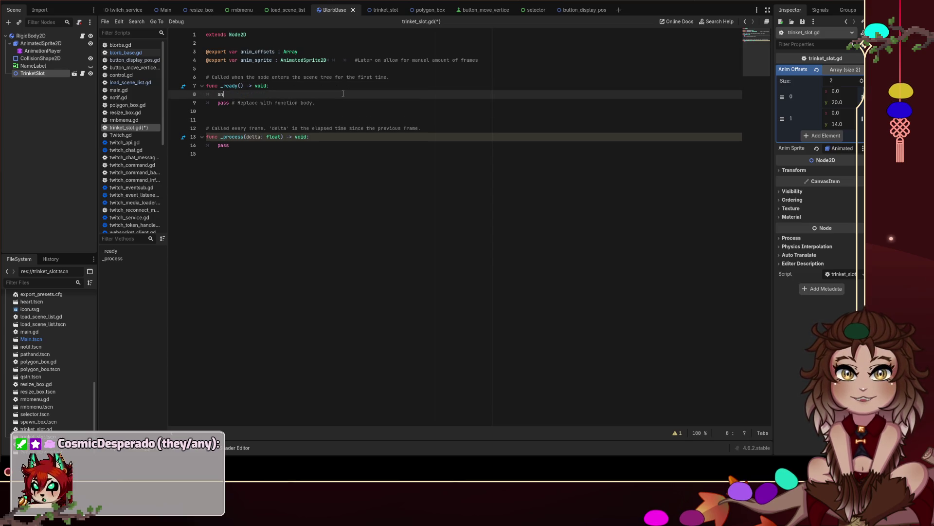
text(im)
key(Return)
text(.)
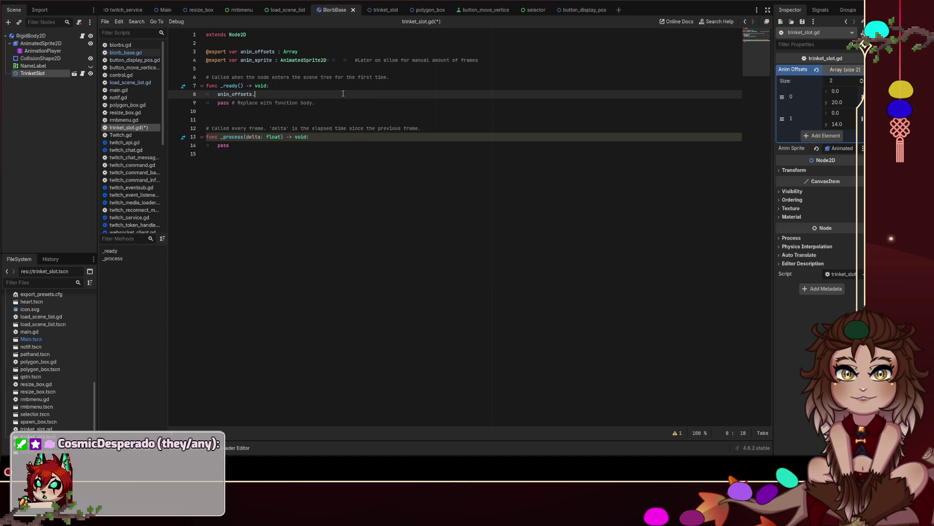
text(ap)
key(Return)
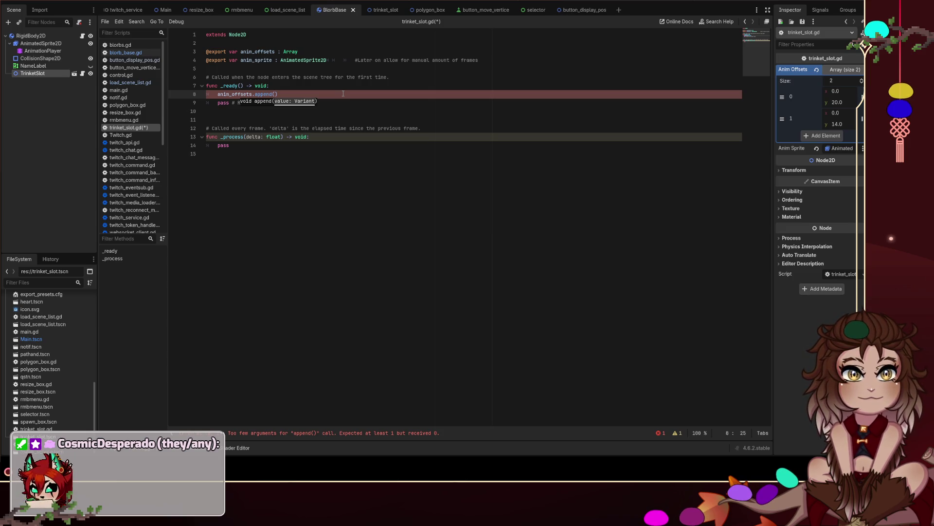
text(Vector2()
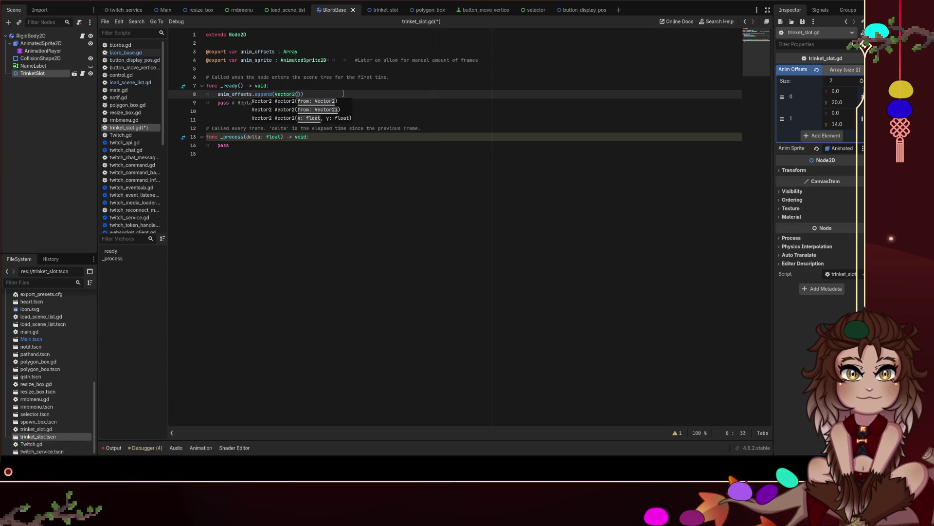
text(,20.0)
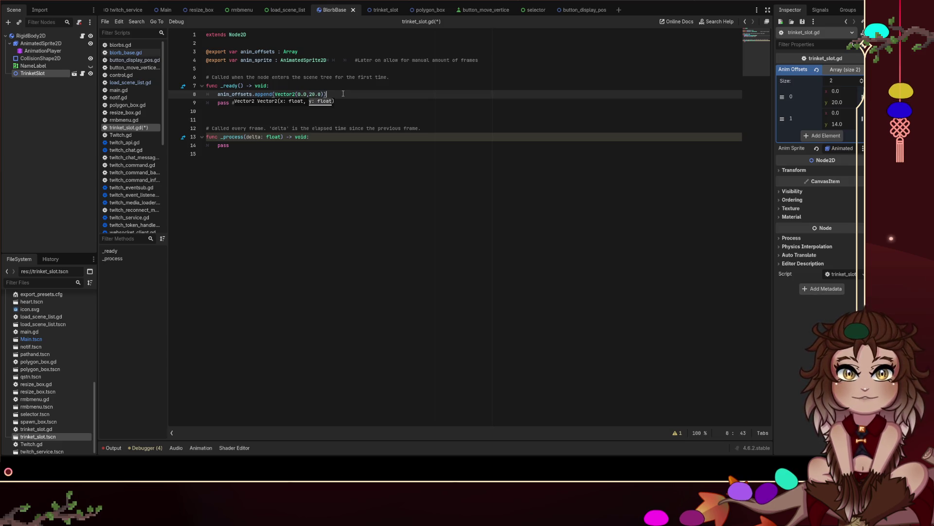
Step: Add a second append of Vector2(0.0, 14.0), save the script, and empty the inspector's Anim Offsets array
key(shift+Left)
key(shift+Left)
key(shift+Left)
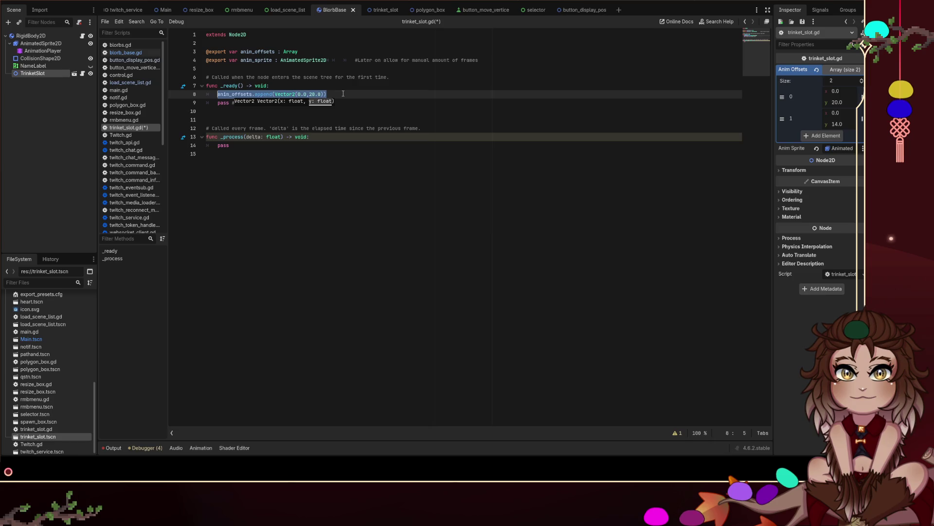
key(ctrl+c)
key(End)
key(Return)
key(ctrl+v)
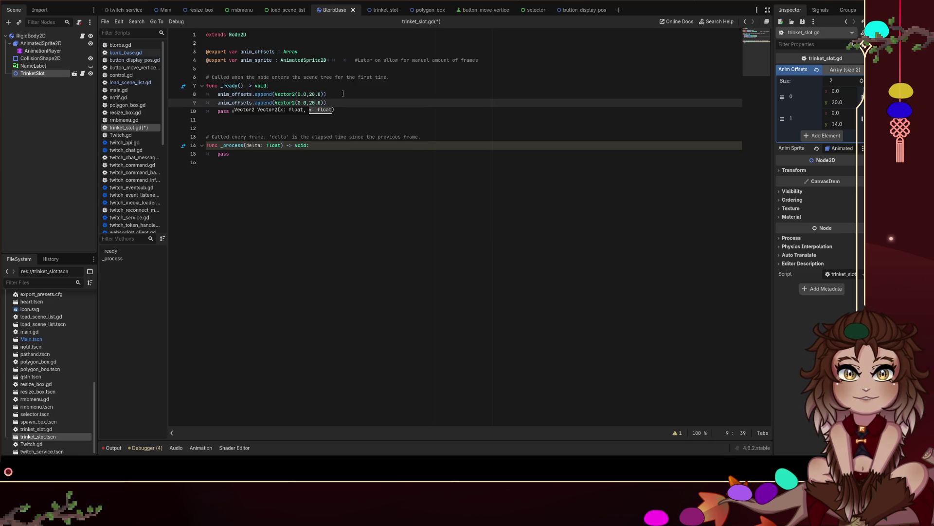
key(Down)
key(Down)
key(ctrl+s)
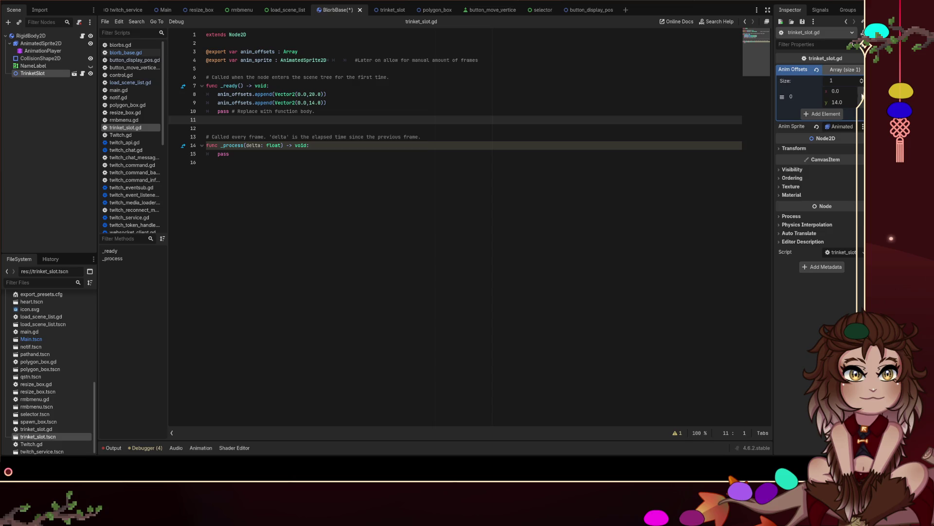
click(817, 69)
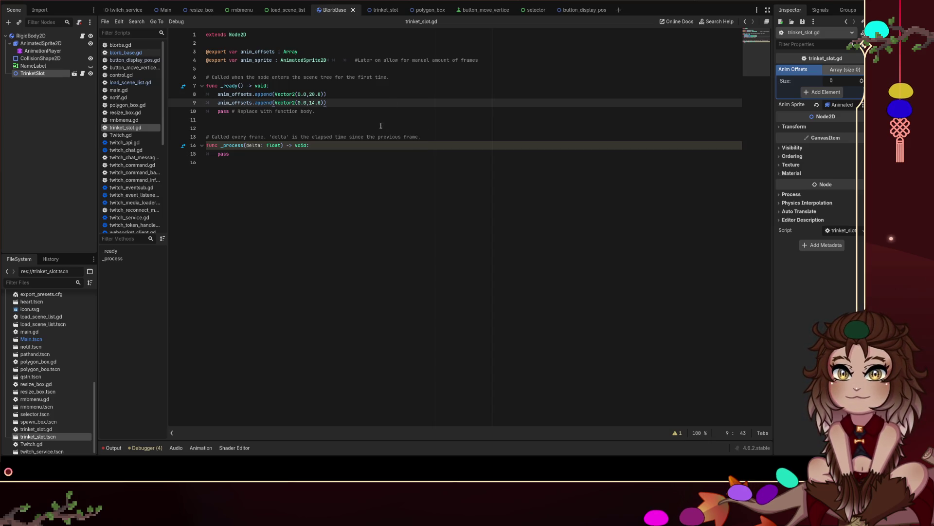
click(324, 144)
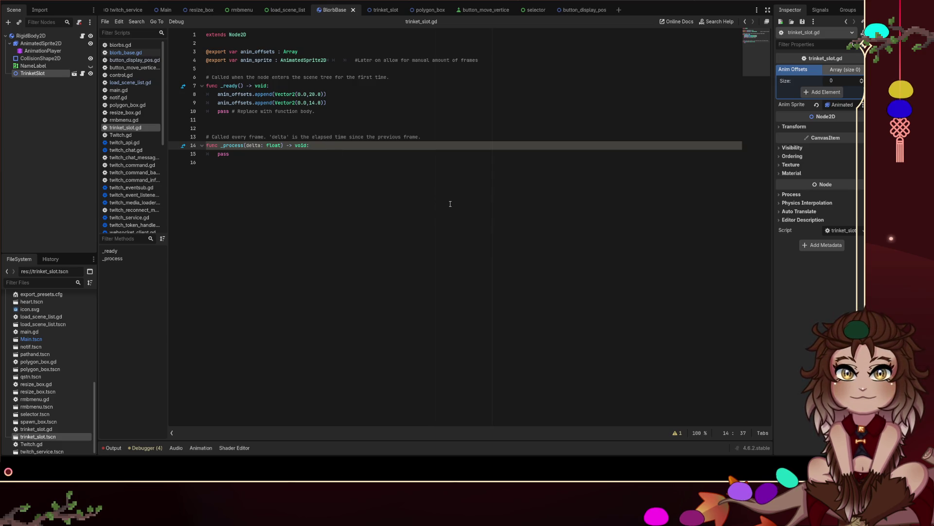
Step: In _process, start a line referencing anim_sprite.animation_changed
key(Return)
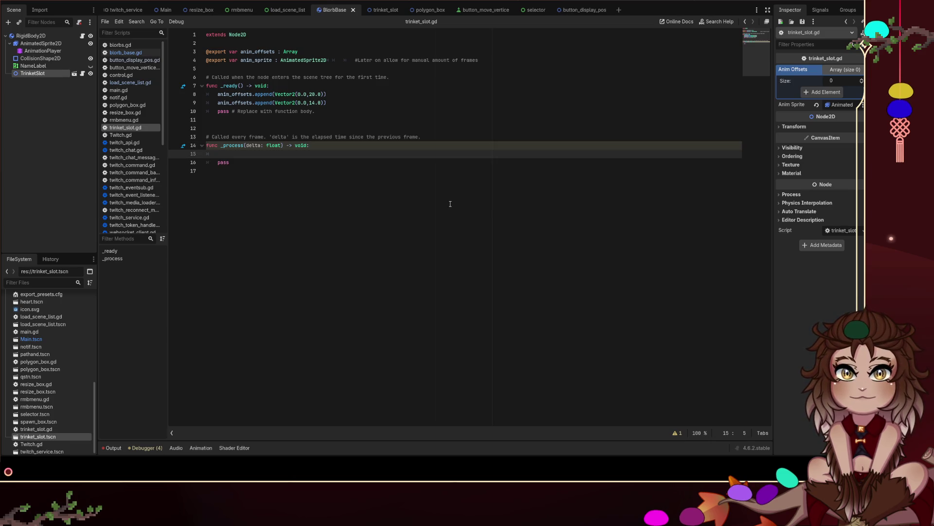
text(anim)
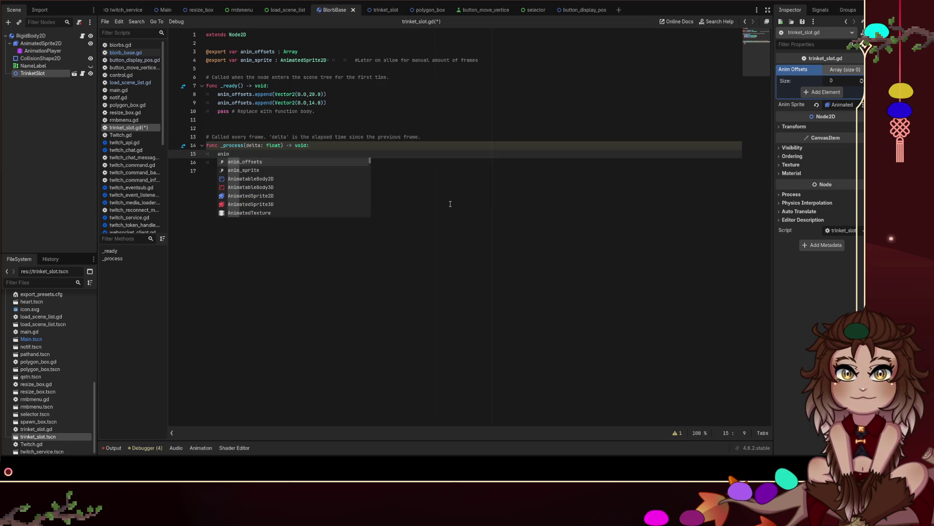
key(Down)
key(Return)
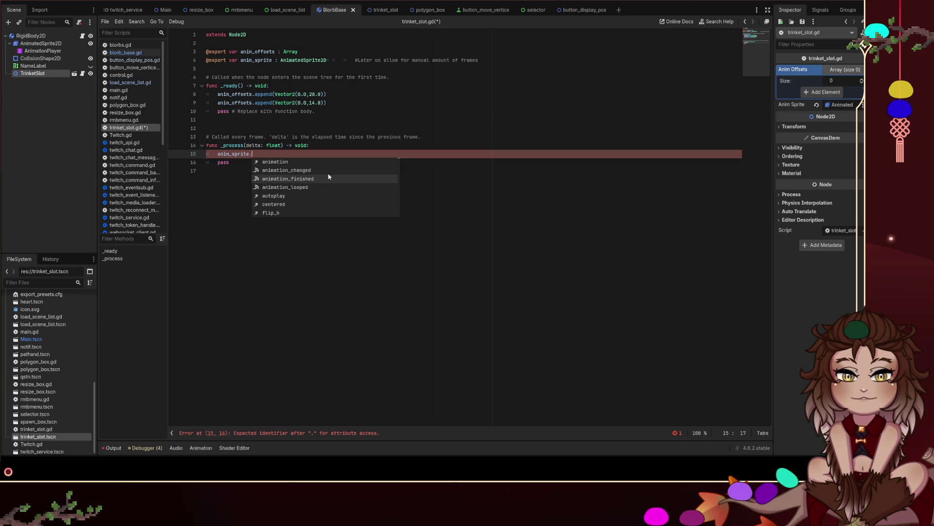
key(Up)
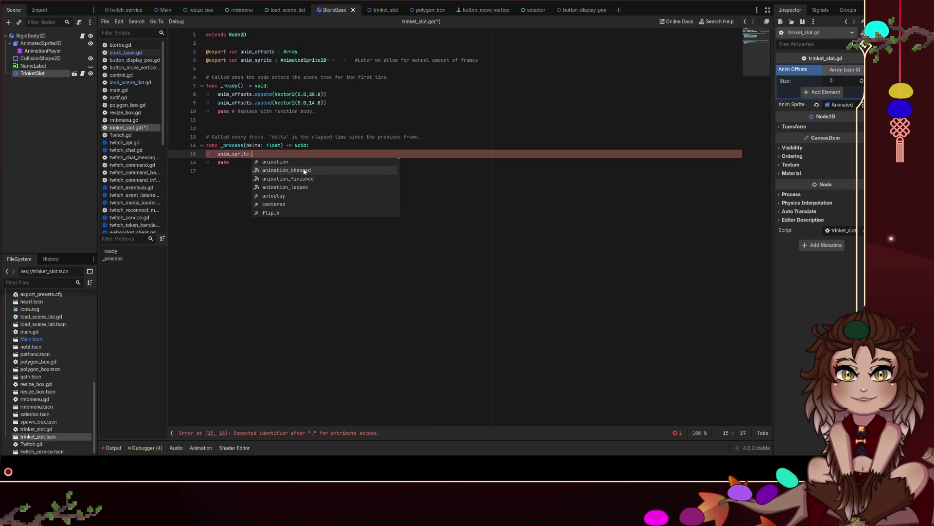
Step: Read the AnimatedSprite2D signals documentation, noting frame_changed, then return to trinket_slot.gd
click(304, 170)
ctrl+click(263, 153)
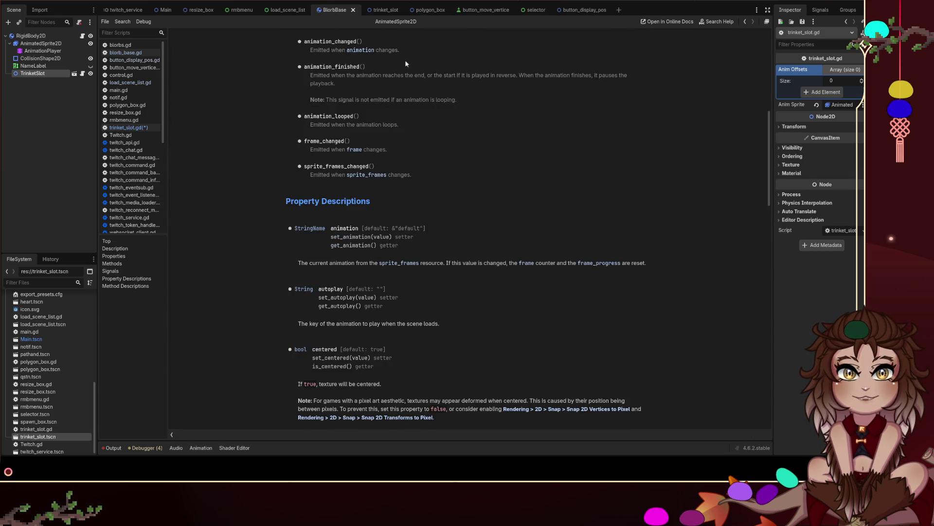
scroll(413, 100, up, 2)
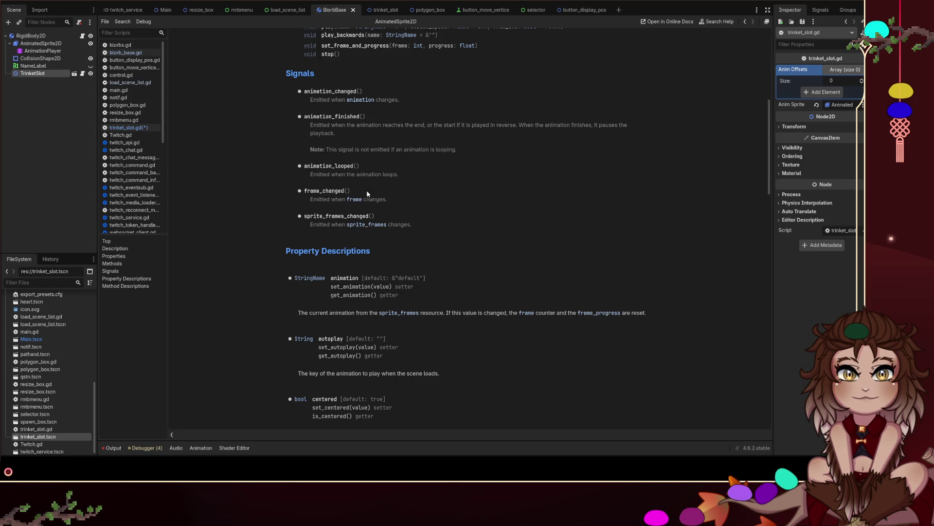
double_click(312, 191)
click(90, 74)
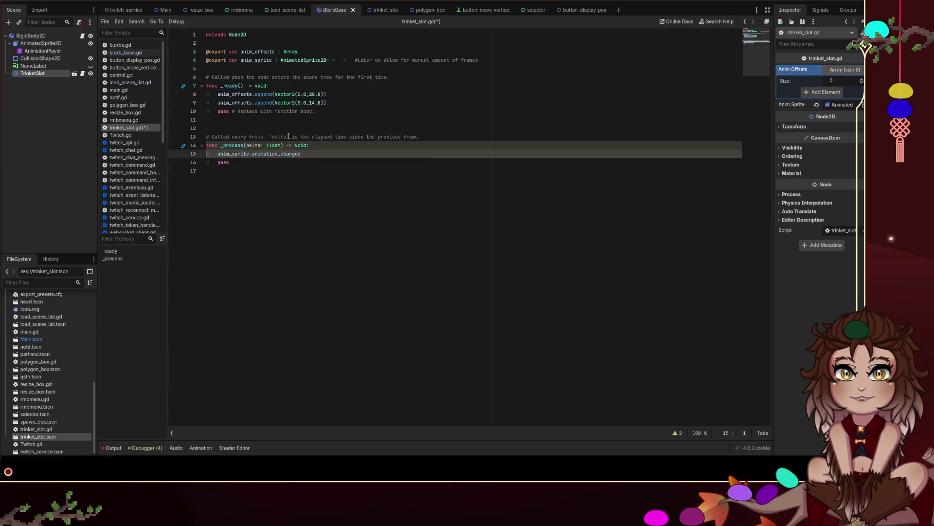
click(350, 106)
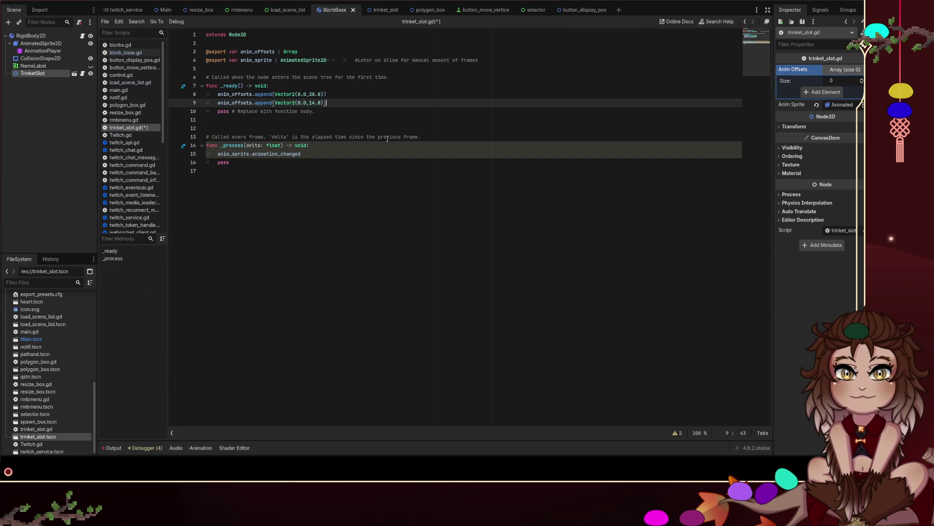
Step: Add a bare connect() call after the appends in _ready, then open blorbs.gd
key(Return)
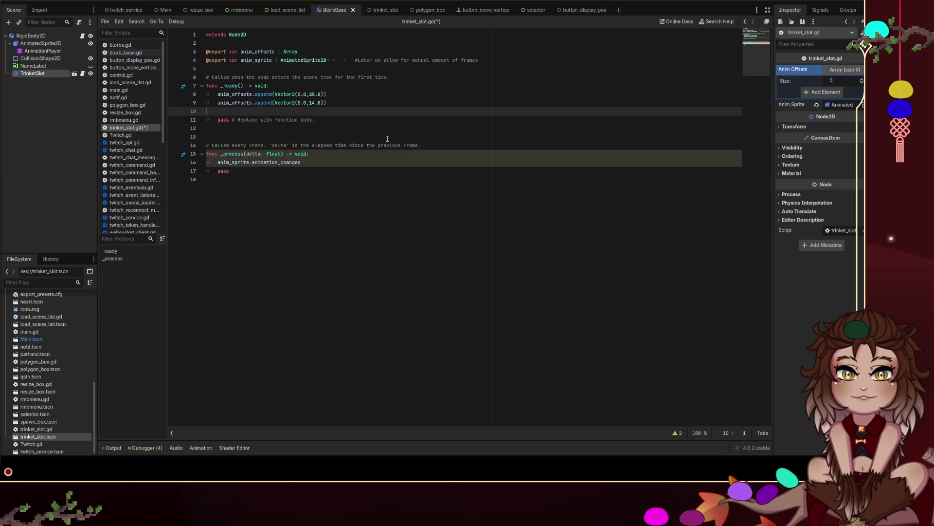
text(connec)
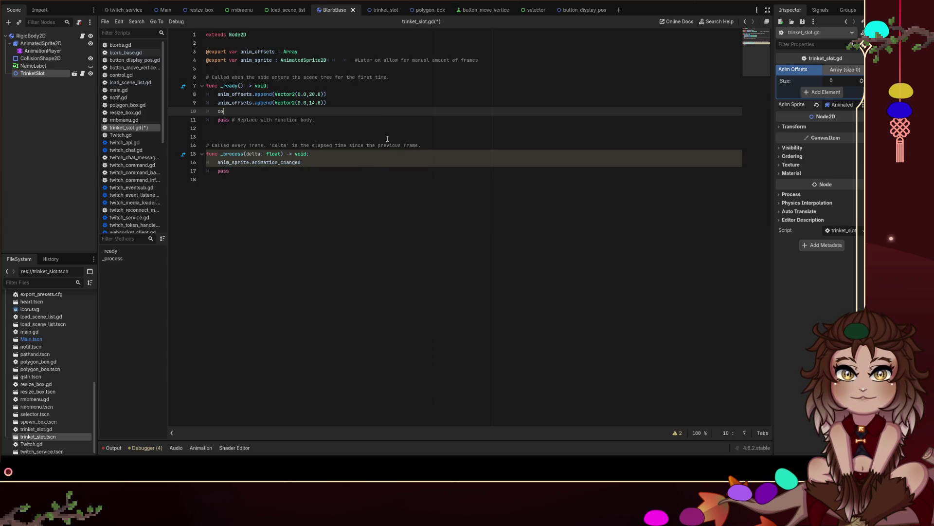
key(Return)
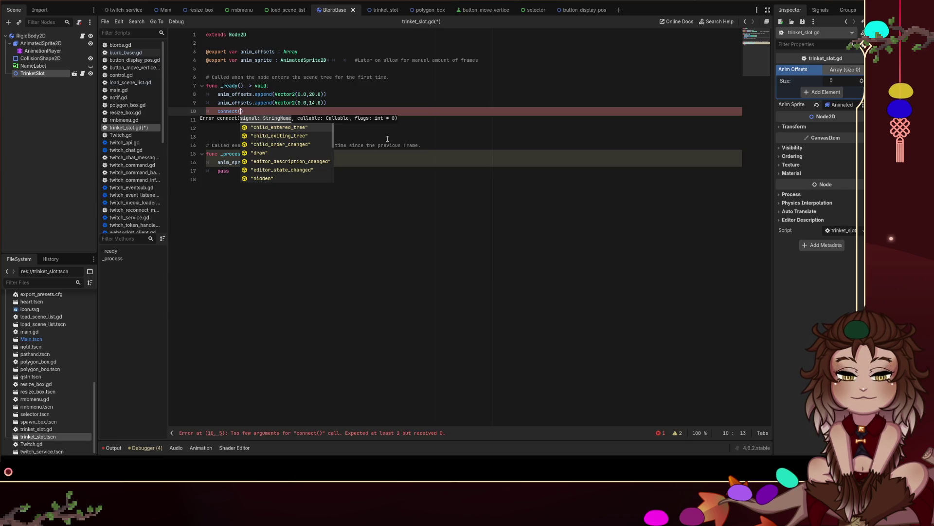
key(Right)
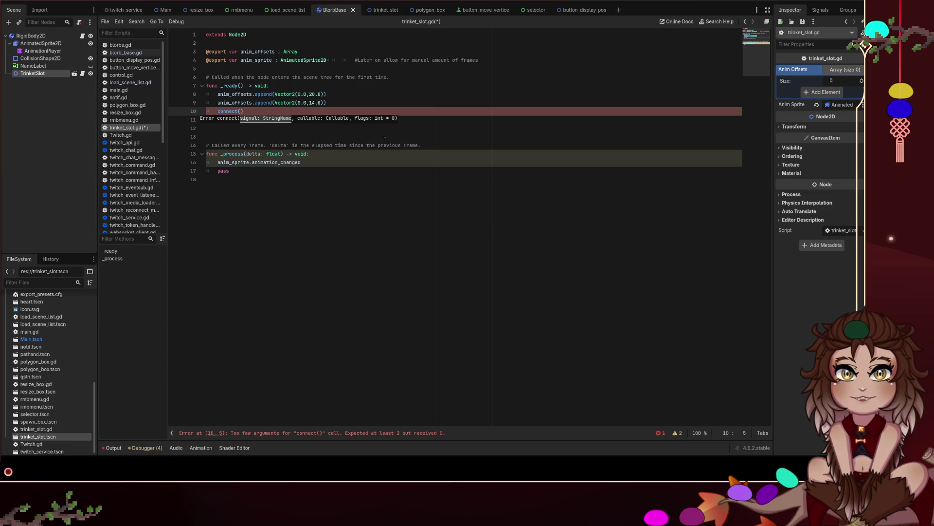
click(332, 99)
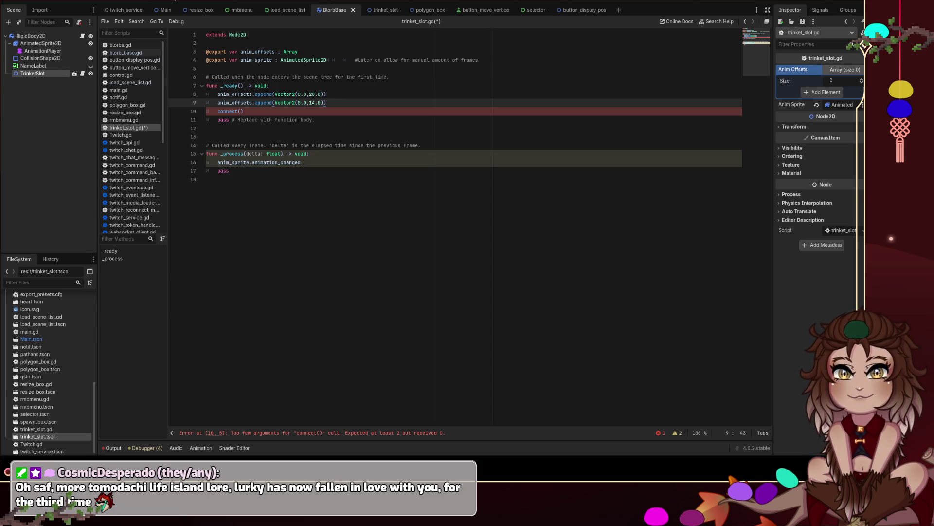
click(120, 45)
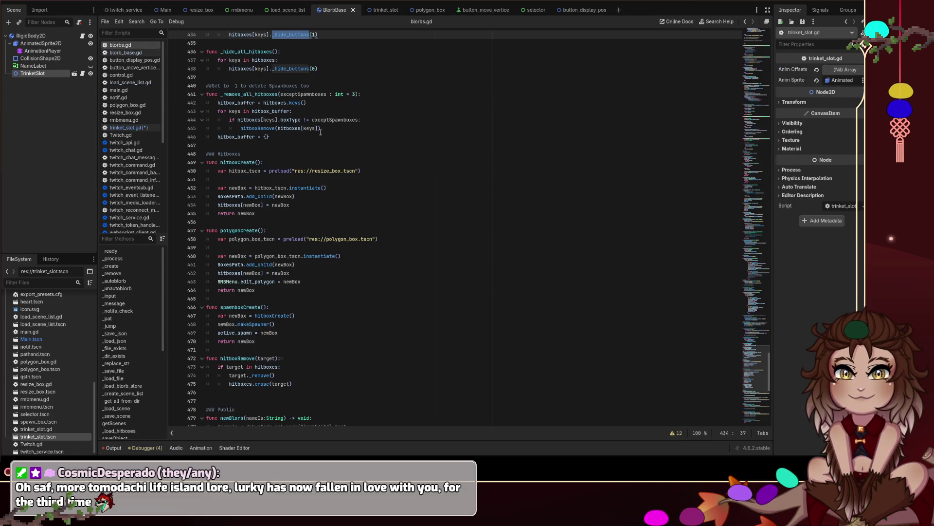
scroll(321, 132, up, 20)
scroll(773, 294, up, 20)
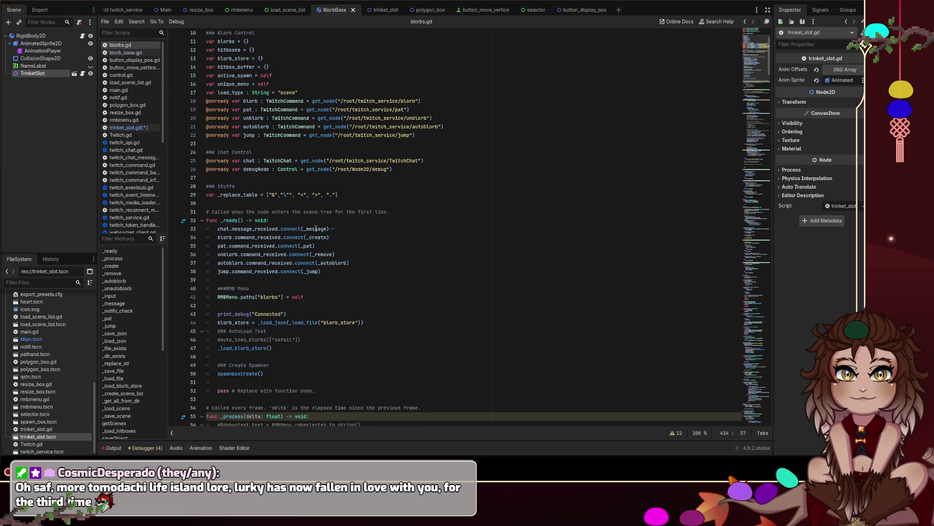
scroll(316, 229, up, 3)
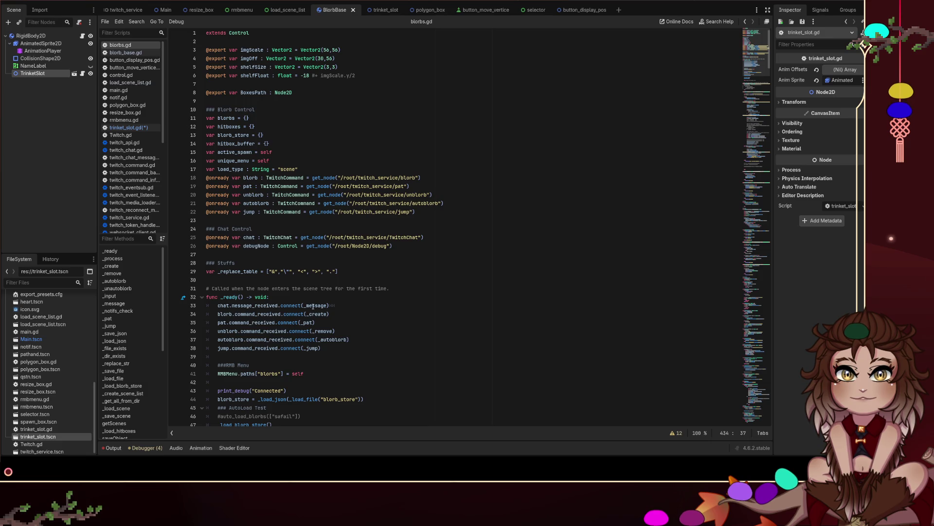
click(82, 75)
Step: Turn the call into anim_sprite.connect(frame_changed, _frame_changed) on line 10
click(219, 115)
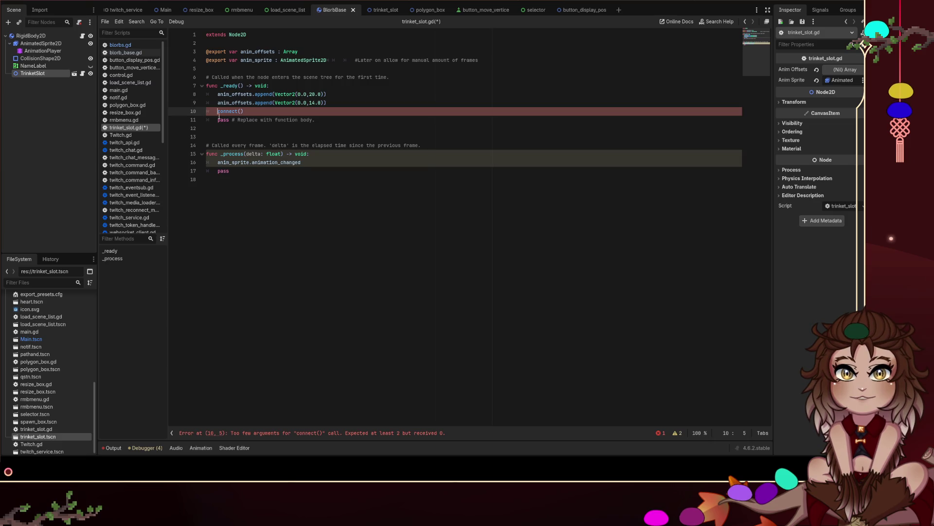
text(anim_sprite)
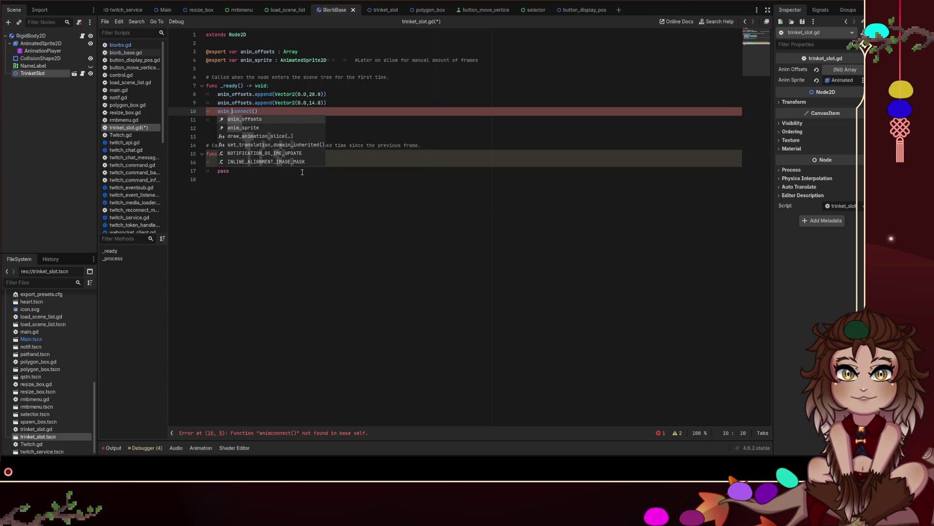
text(.)
key(Right)
key(Right)
key(Right)
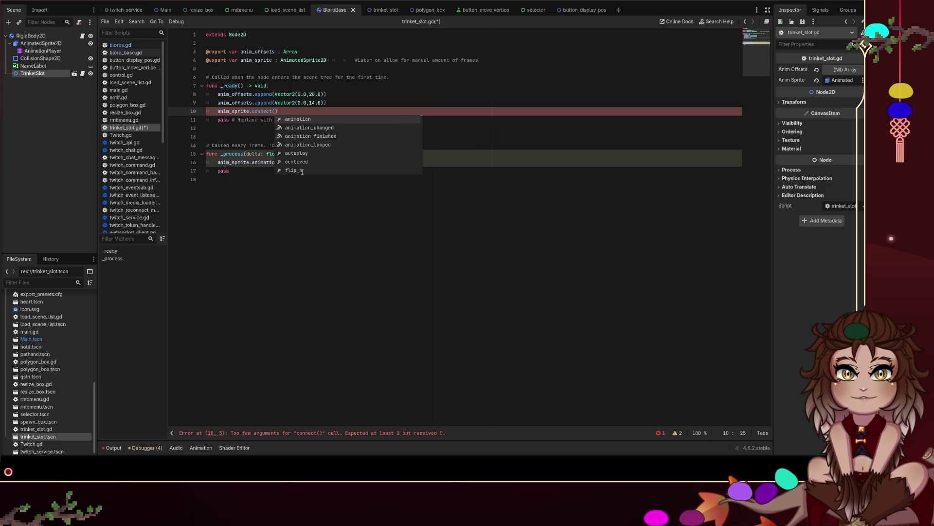
text(frame_changed)
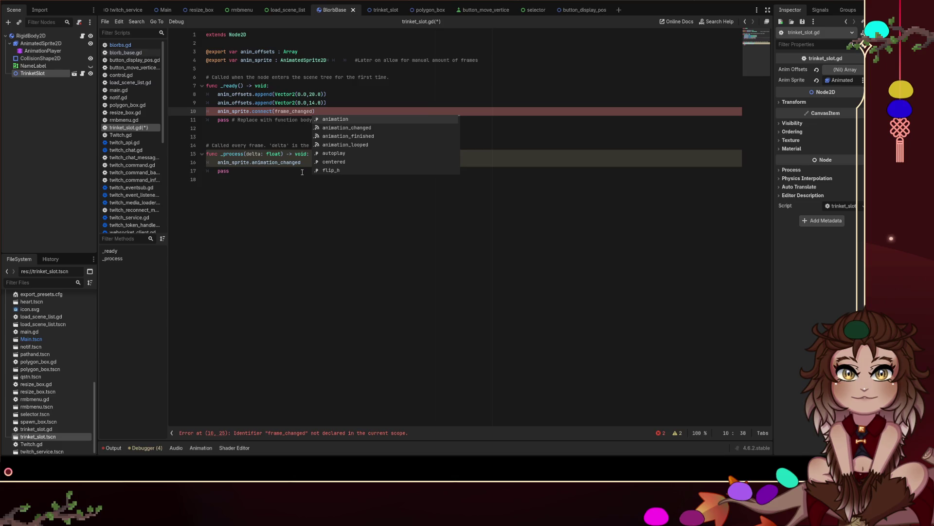
key(Escape)
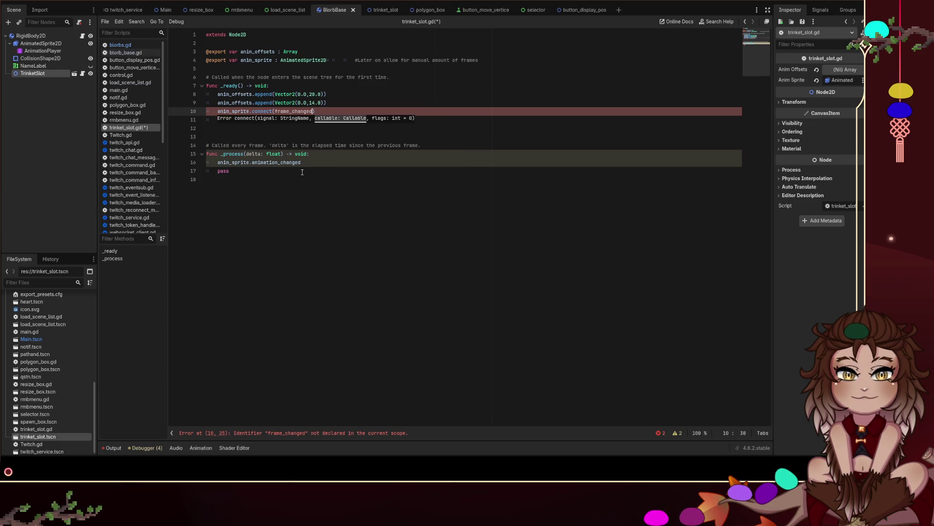
text(,)
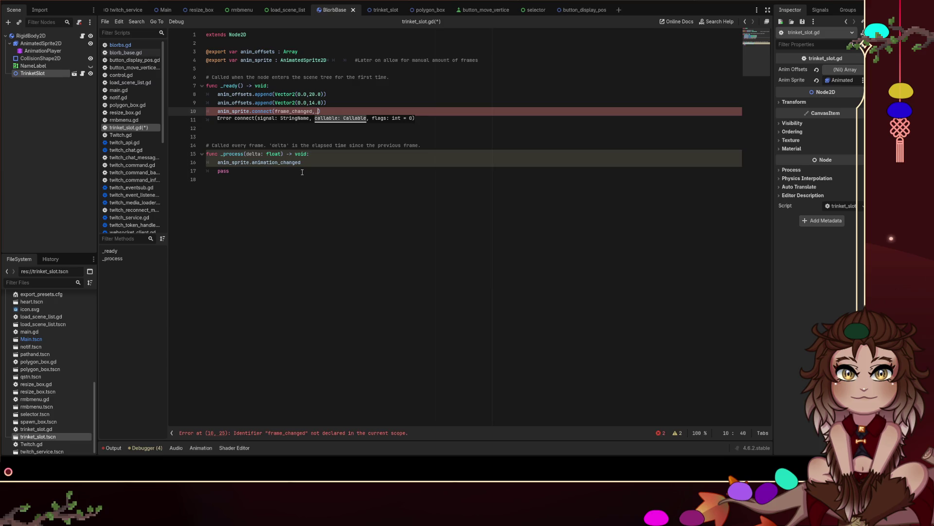
text( frame_changed)
key(Down)
key(Down)
key(Down)
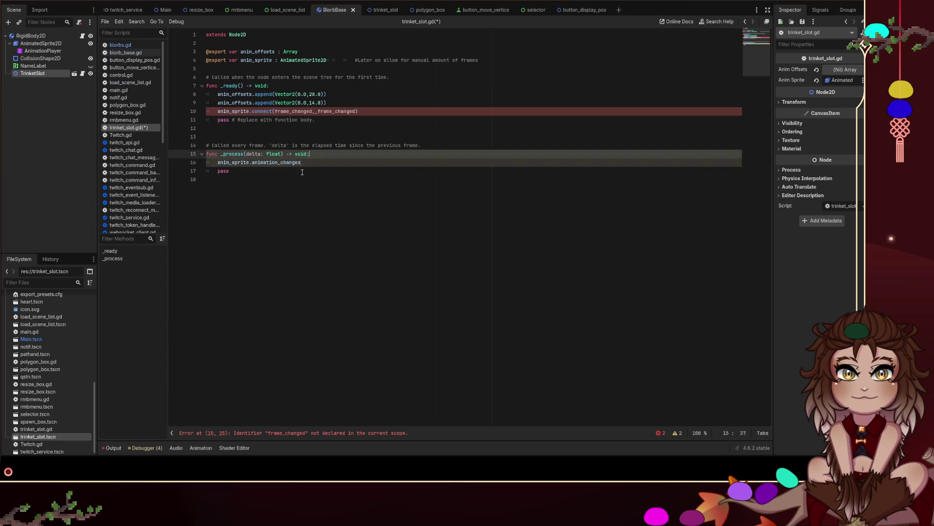
key(Down)
key(Down)
key(Down)
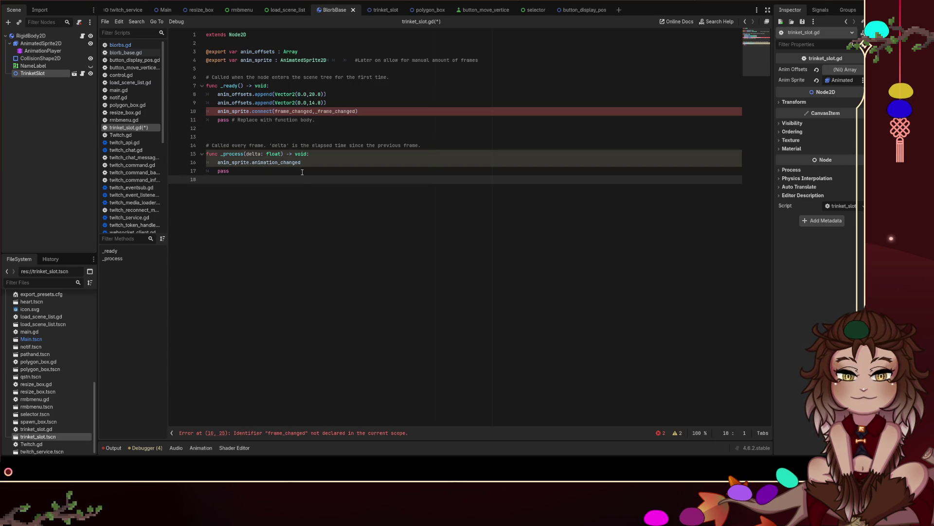
Step: Add a func _frame_changed() -> void: handler containing pass at the end of the script
key(Return)
text(func )
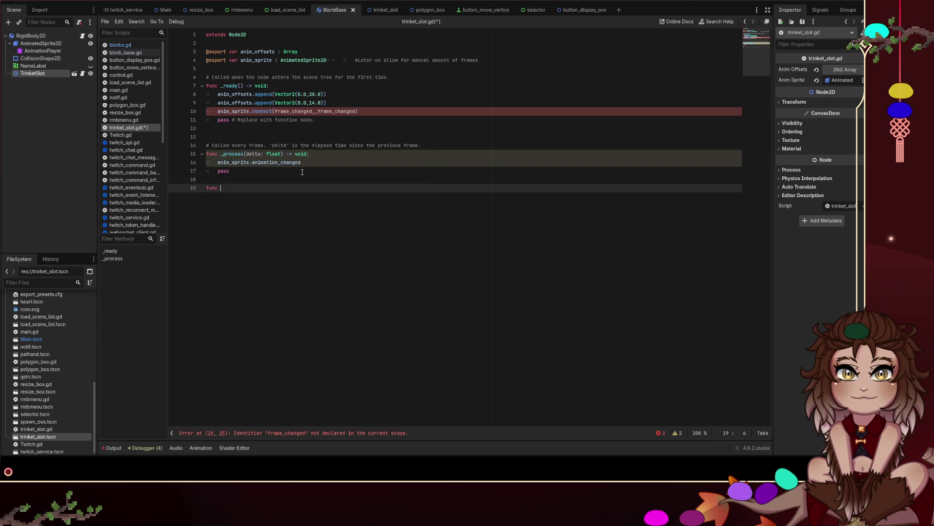
text(_)
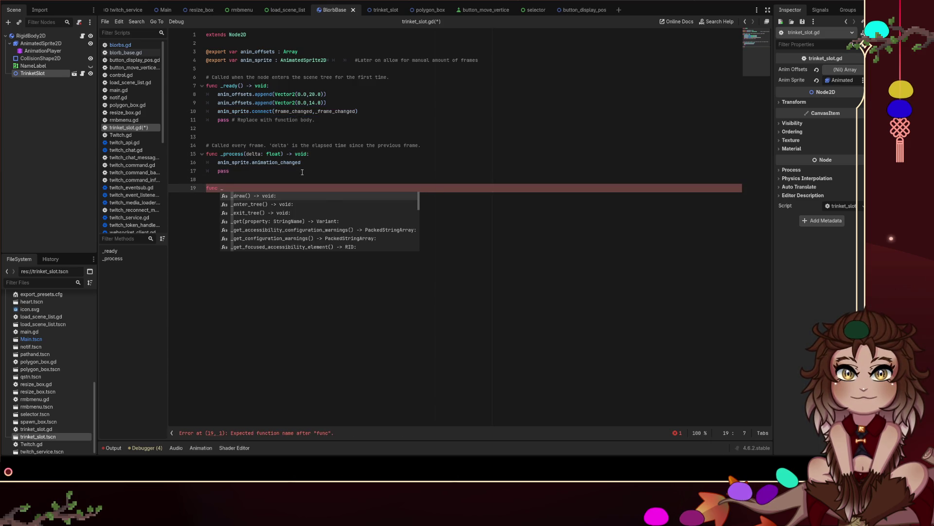
text(frame_changed)
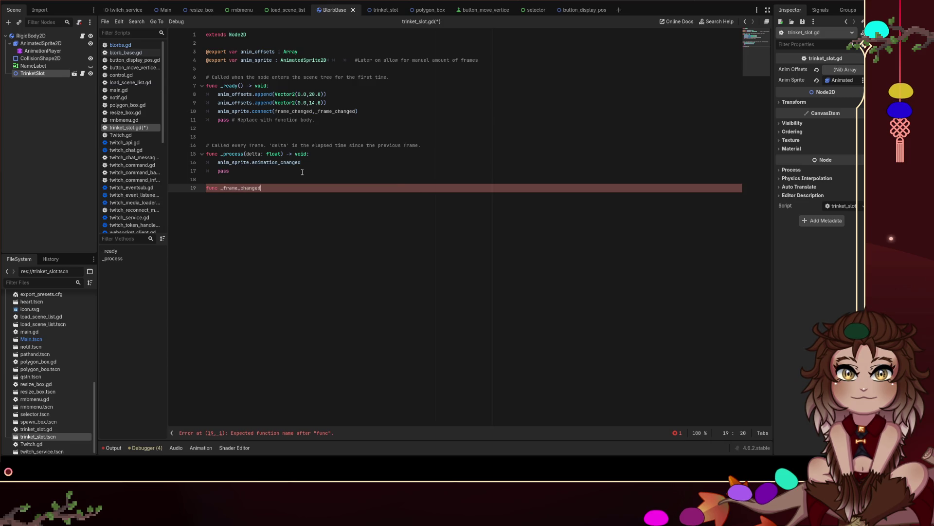
key(BackSpace)
key(BackSpace)
text(())
key(BackSpace)
text(-> void:)
key(Return)
text(pass)
key(Left)
key(Left)
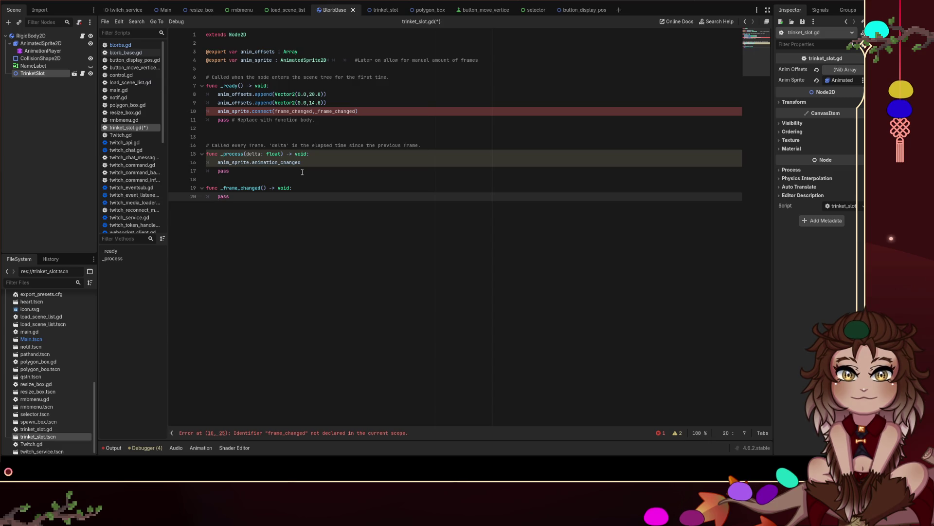
Step: Check the AnimatedSprite2D's signals, wrap frame_changed in quotes, then view blorbs.gd
click(291, 112)
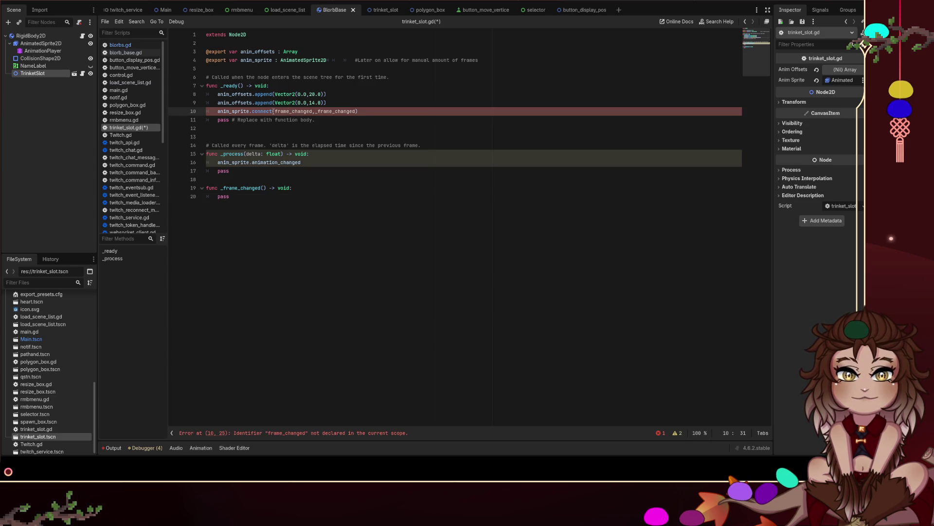
click(70, 43)
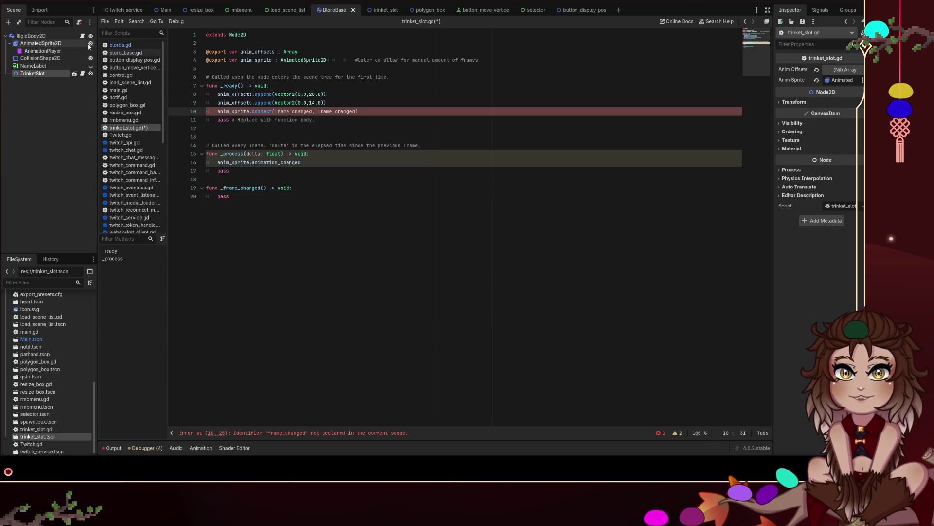
click(823, 10)
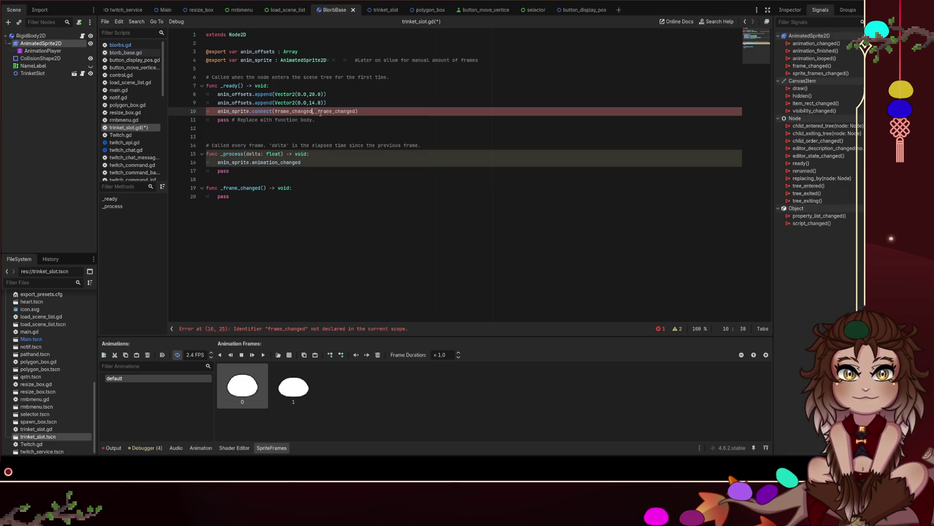
text(")
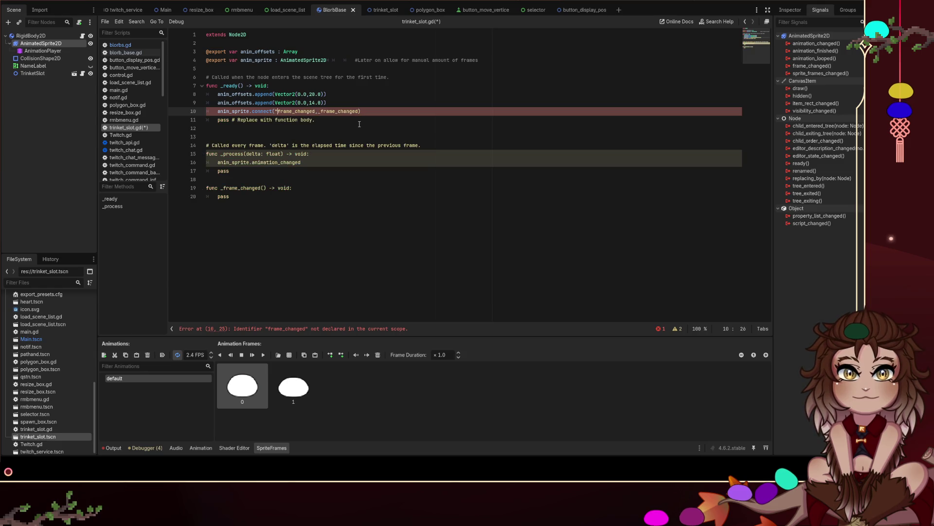
key(ctrl+Right)
text(")
click(369, 145)
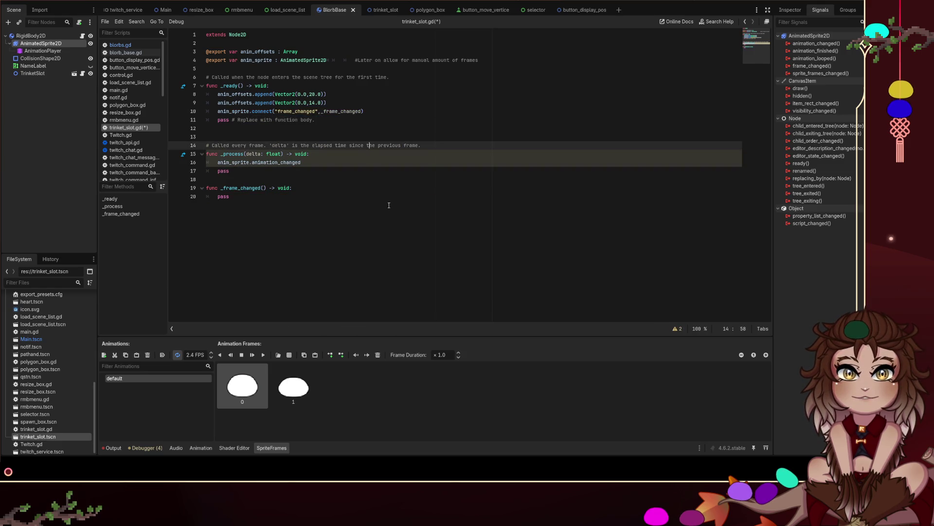
click(120, 47)
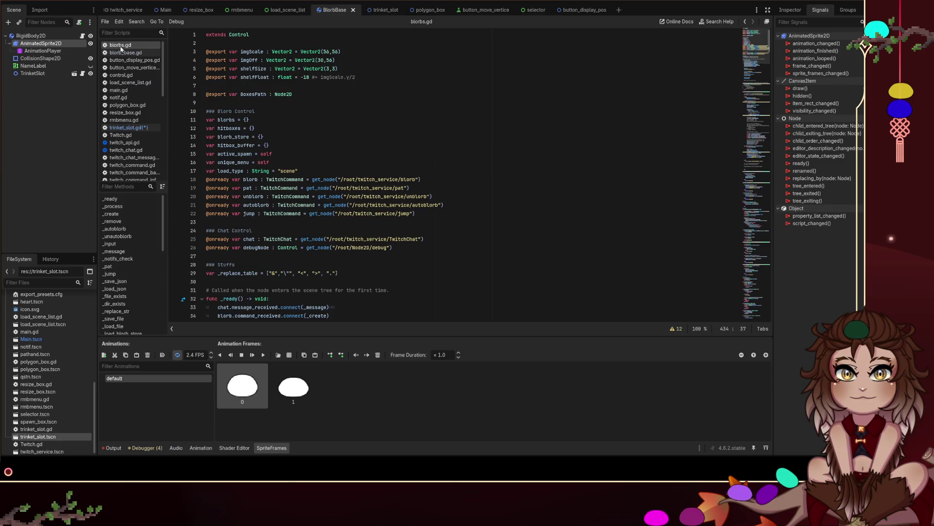
Step: Copy blorbs.gd's chat.message_received.connect line and paste it into trinket_slot.gd's _ready
scroll(326, 180, down, 7)
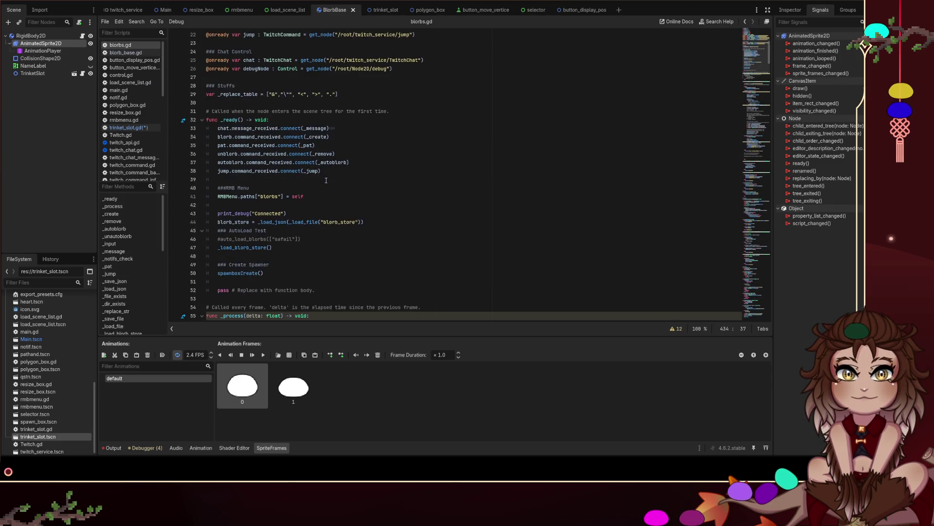
double_click(257, 127)
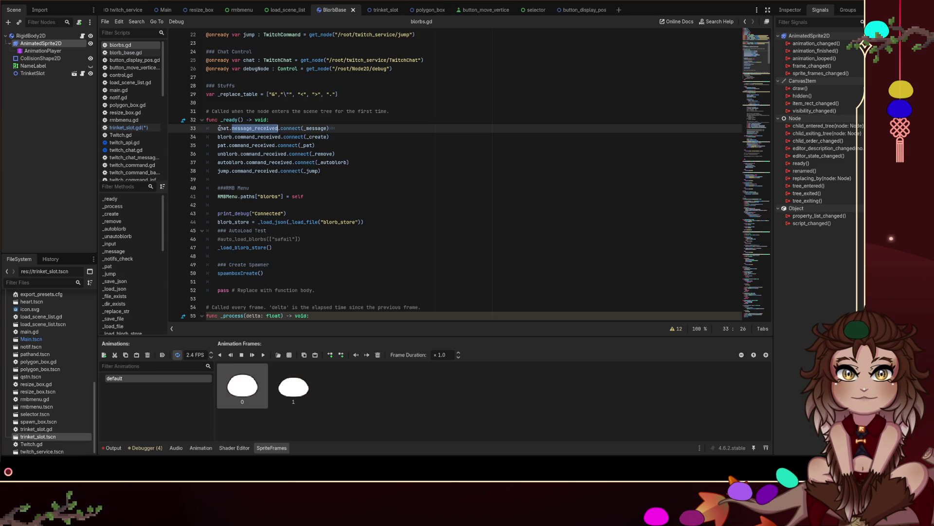
drag(218, 128, 329, 124)
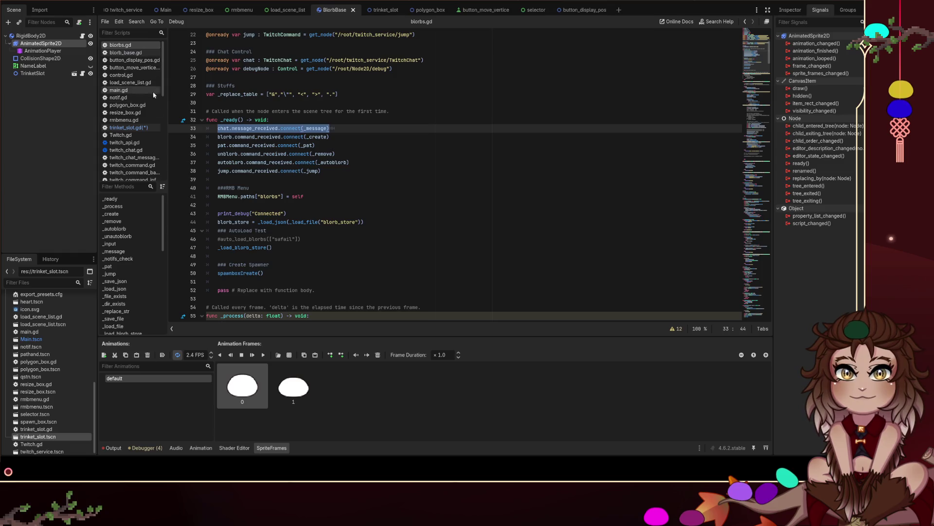
click(134, 59)
click(135, 53)
click(120, 45)
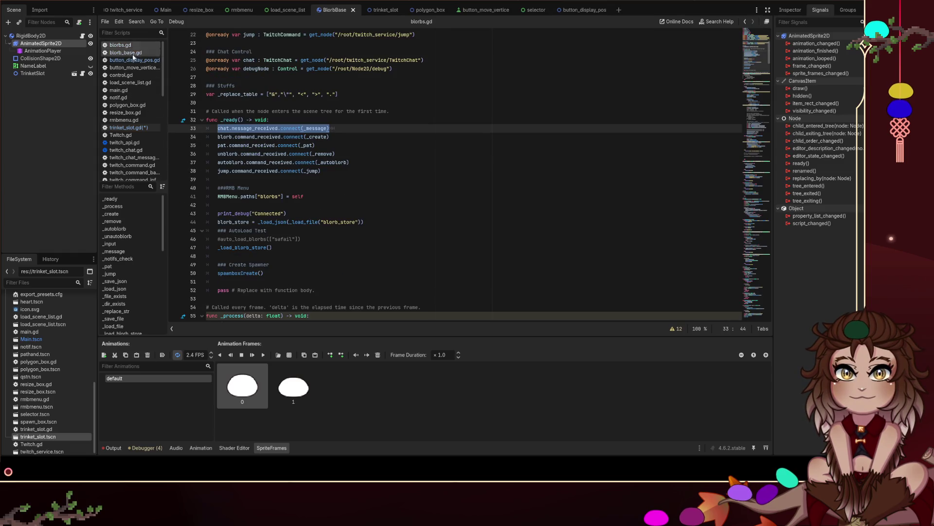
click(83, 73)
click(361, 164)
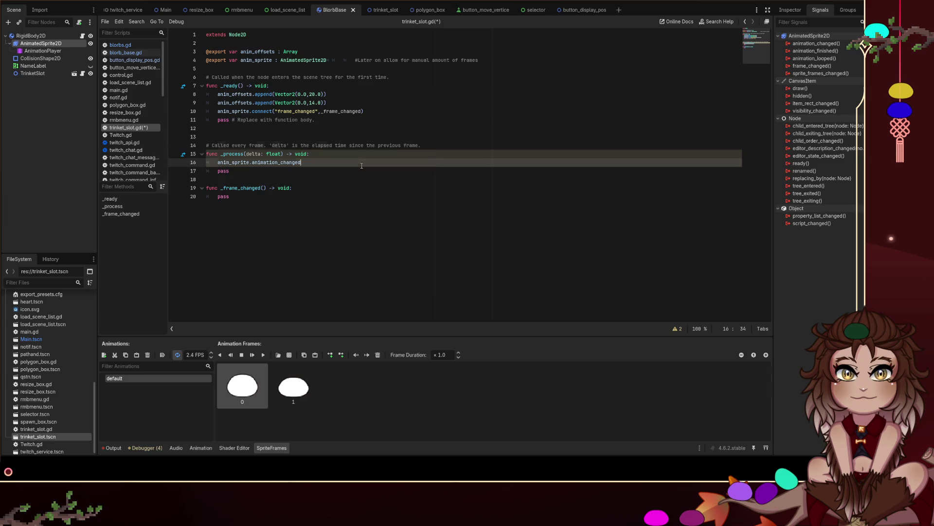
key(Up)
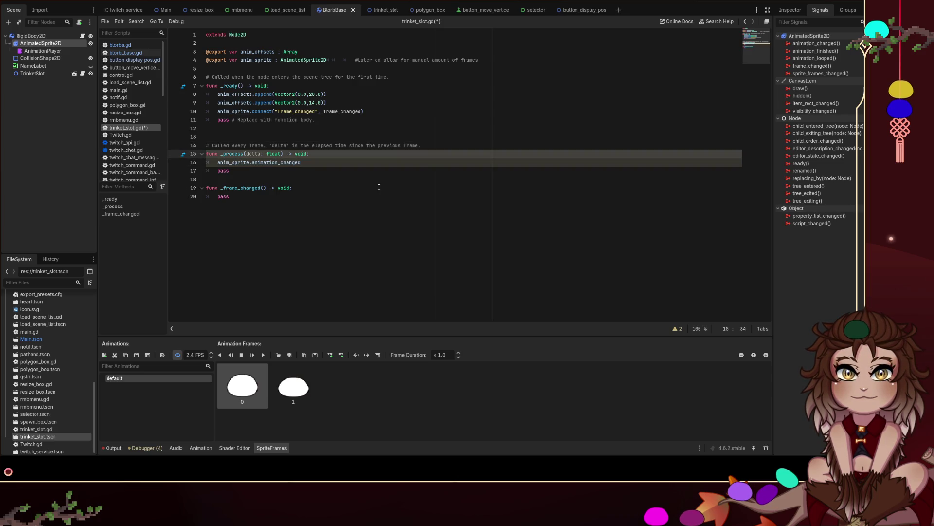
key(Down)
key(Up)
key(Up)
key(Up)
key(Up)
key(Down)
Step: Delete the old string-based connect line and save the script
key(Up)
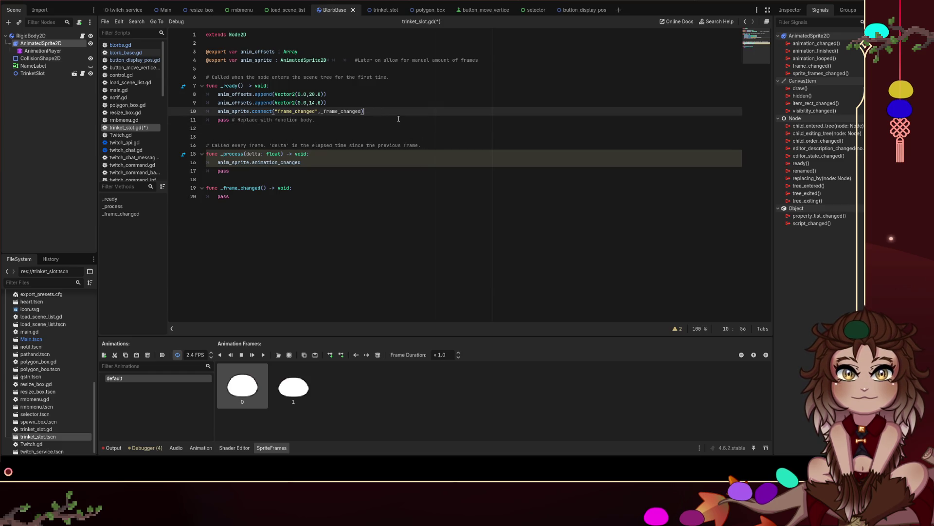
text(chat.message_received.connect(_message))
Step: Adapt the pasted line to anim_sprite.frame_changed.connect(_frame_changed)
double_click(234, 111)
key(ctrl+c)
double_click(223, 119)
key(ctrl+v)
double_click(309, 111)
key(ctrl+c)
double_click(275, 120)
key(ctrl+v)
double_click(341, 111)
key(ctrl+c)
double_click(327, 120)
key(ctrl+v)
click(175, 119)
key(Up)
key(shift+End)
key(BackSpace)
key(BackSpace)
key(ctrl+s)
click(359, 140)
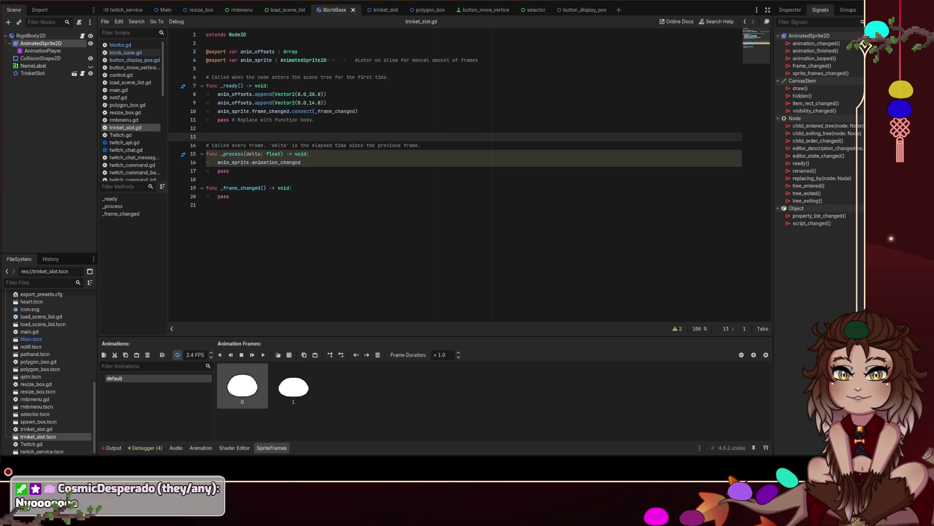
Step: Remove the stray anim_sprite.animation_changed line from _process
click(340, 181)
click(302, 164)
double_click(281, 164)
key(BackSpace)
key(shift+Home)
key(BackSpace)
key(BackSpace)
key(BackSpace)
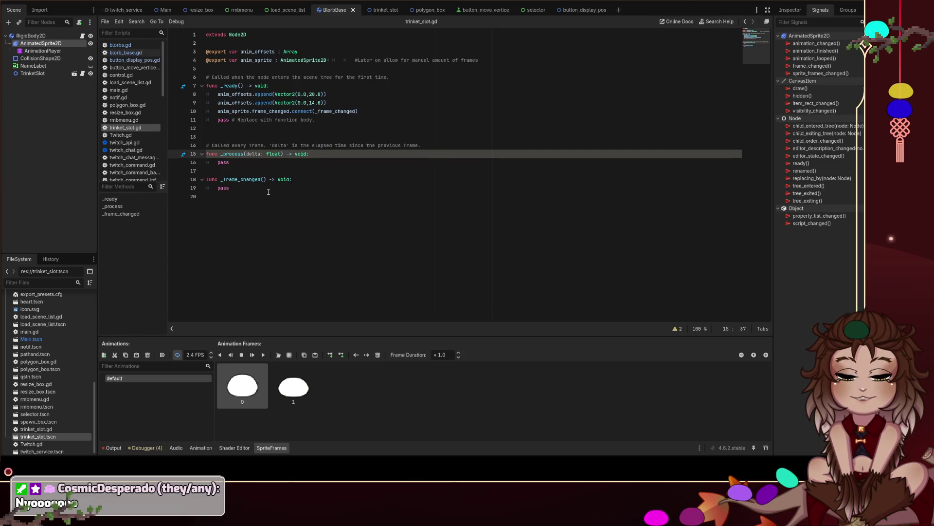
click(305, 178)
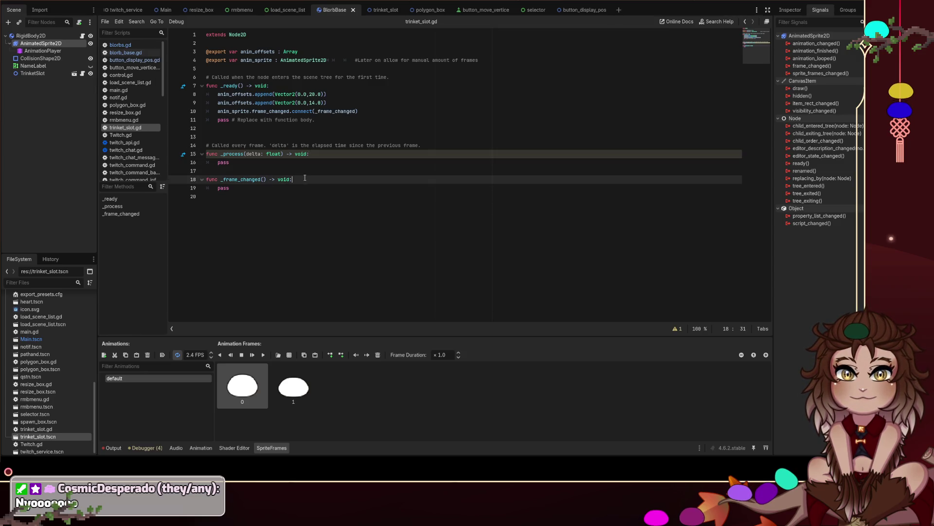
Step: Replace pass in _frame_changed with self., try member suggestions, then view the Node2D class reference
click(405, 191)
key(Return)
key(Up)
text(self.)
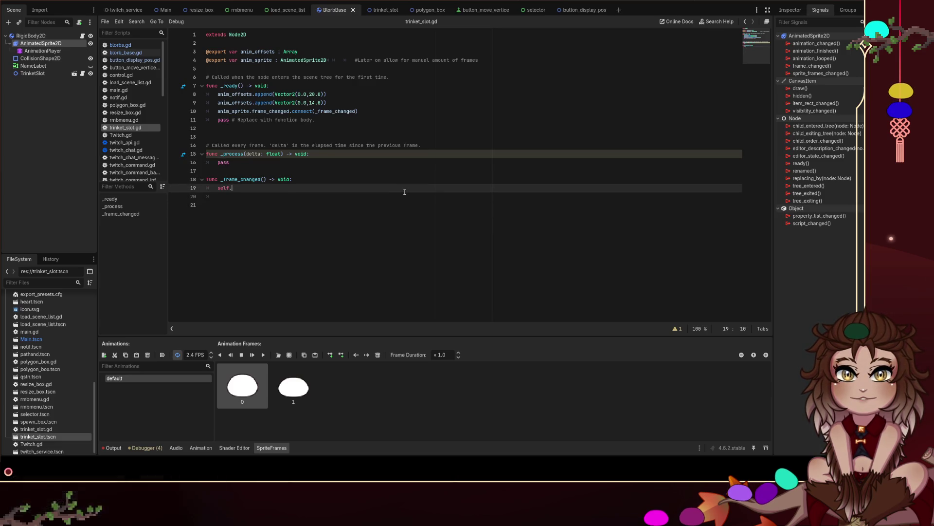
key(Down)
key(Down)
key(Down)
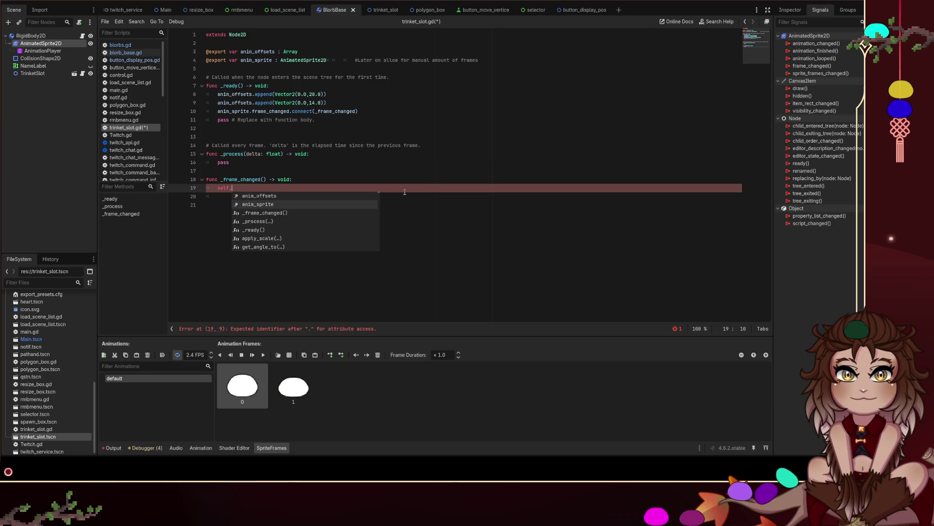
text(set_of)
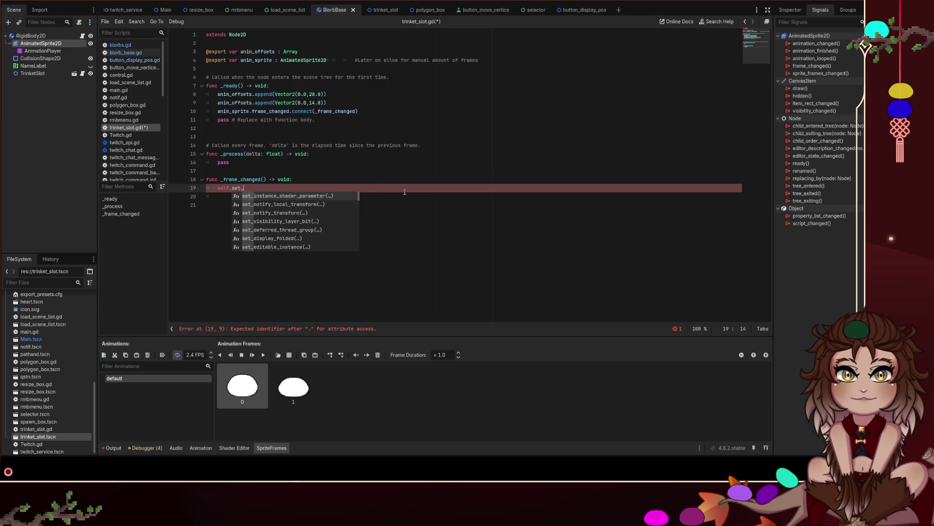
key(BackSpace)
key(BackSpace)
key(BackSpace)
text(tranms)
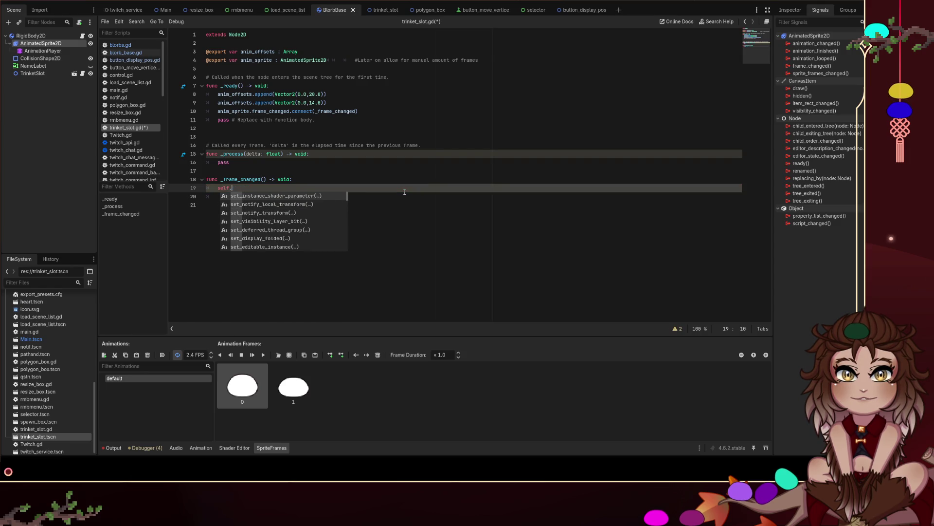
key(BackSpace)
key(BackSpace)
key(BackSpace)
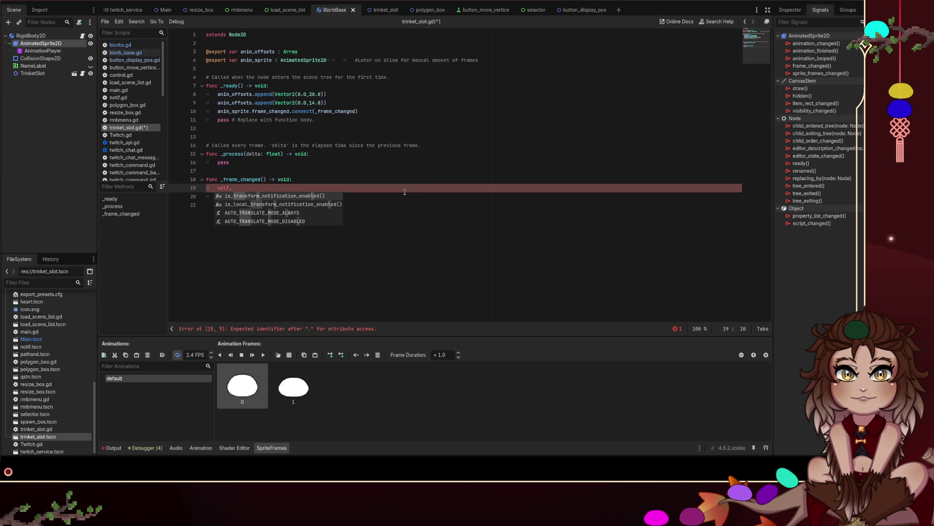
key(Escape)
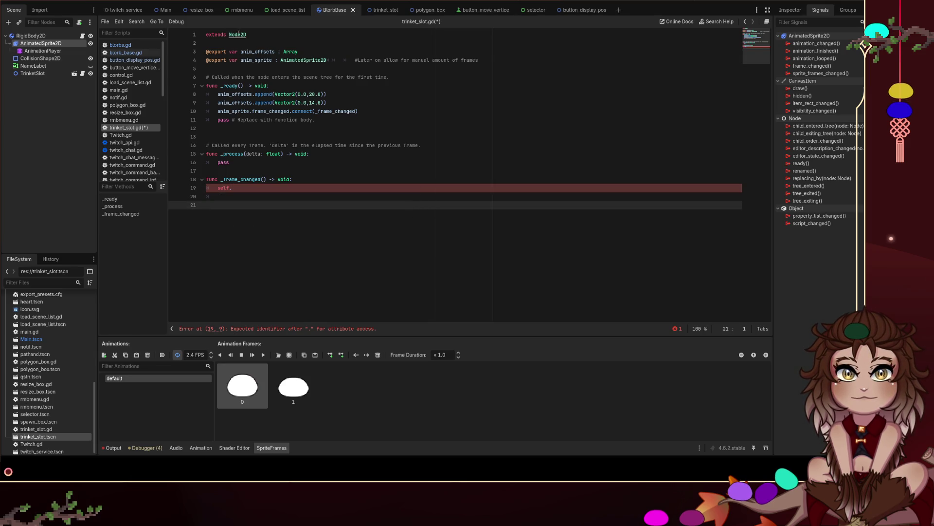
ctrl+click(239, 35)
scroll(422, 101, down, 5)
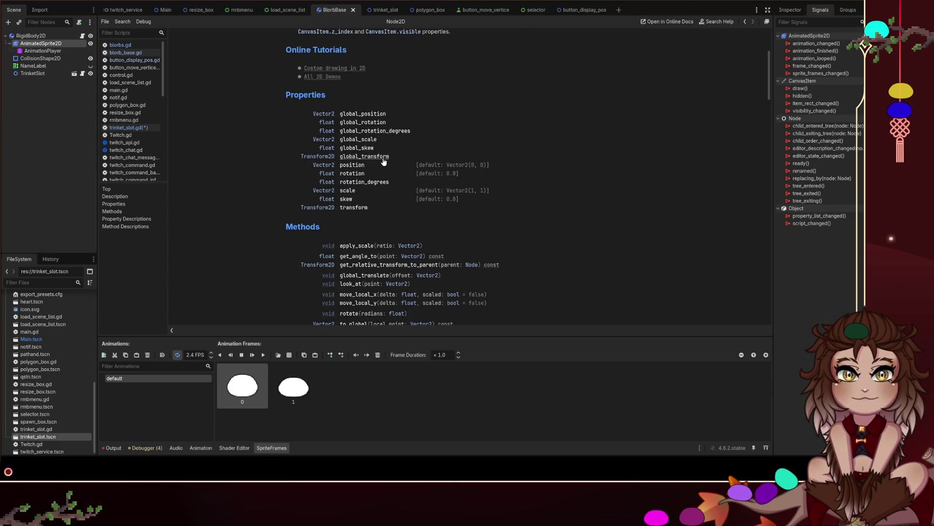
Step: Read the Node2D translate method description, then go back to trinket_slot.gd
scroll(389, 170, down, 1)
scroll(389, 174, down, 3)
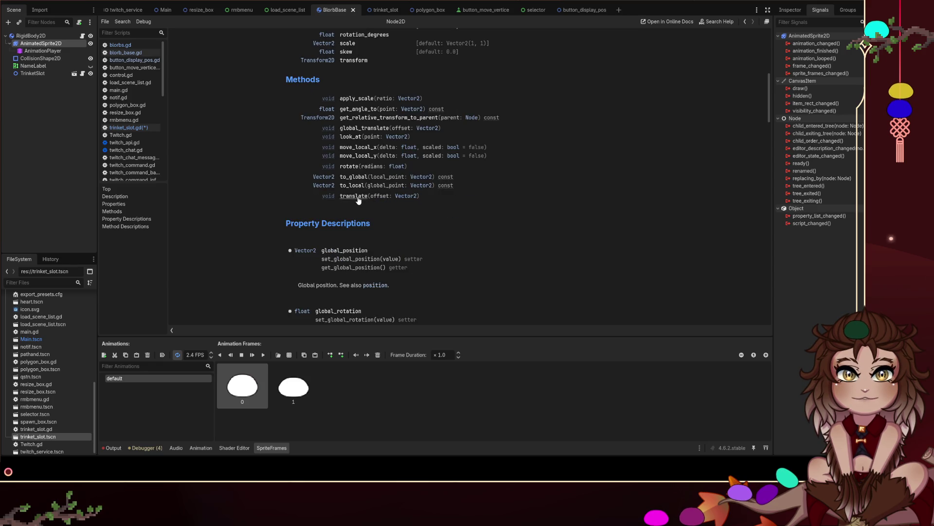
click(358, 198)
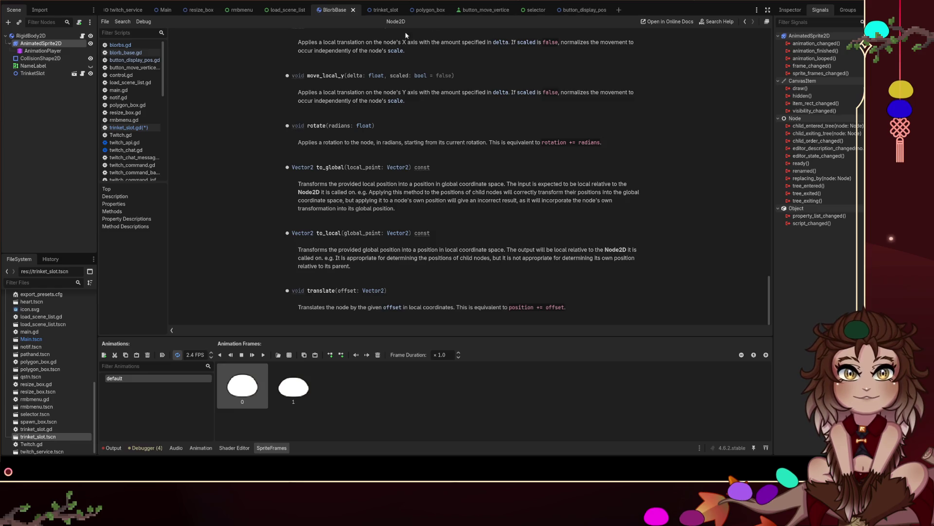
click(83, 75)
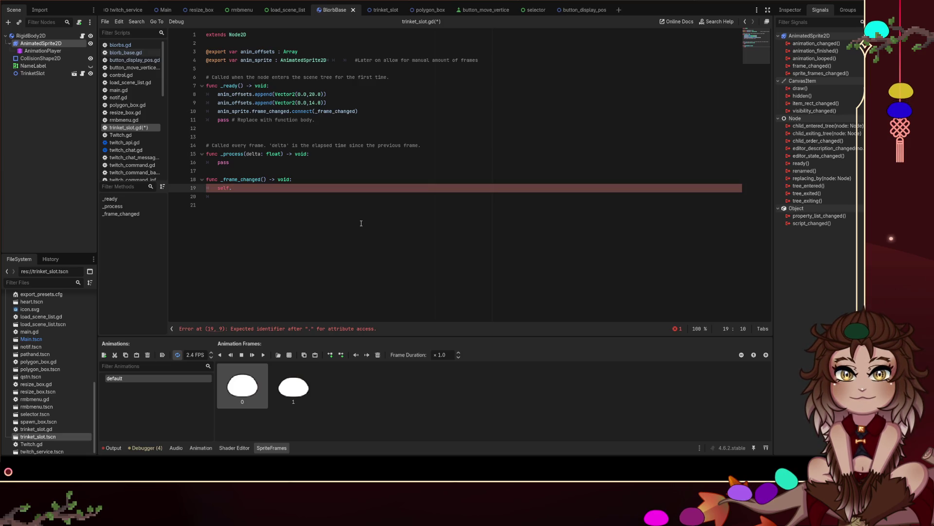
Step: Make _frame_changed call translate(anim_offsets[frame])
text(translate()
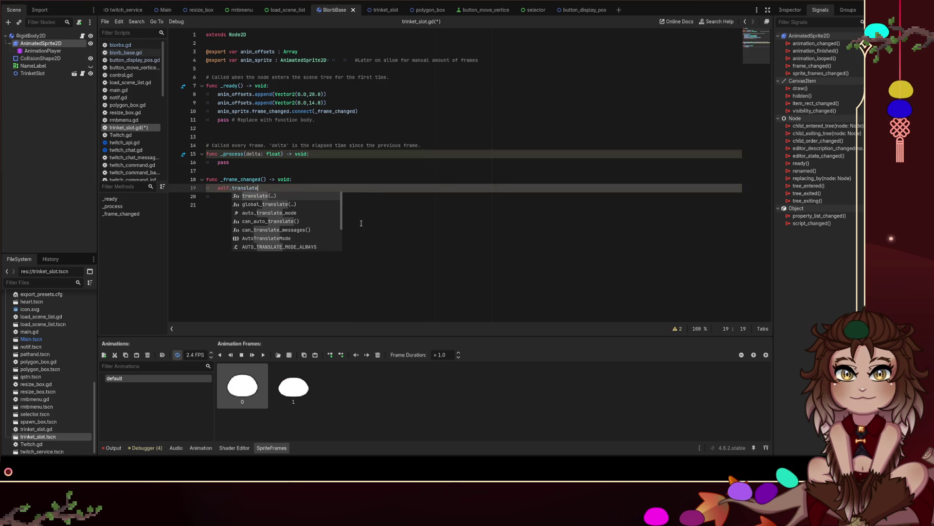
key(Escape)
text(anim_off)
key(Return)
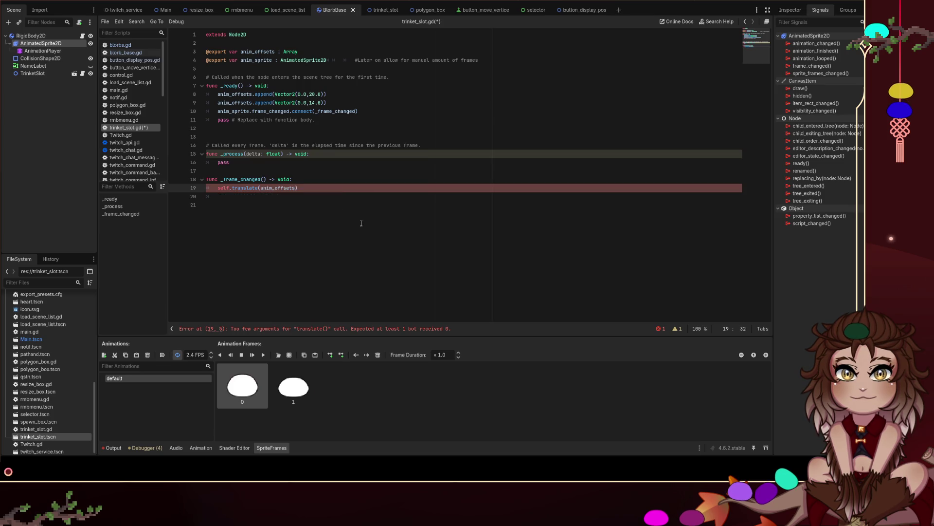
text([frame)
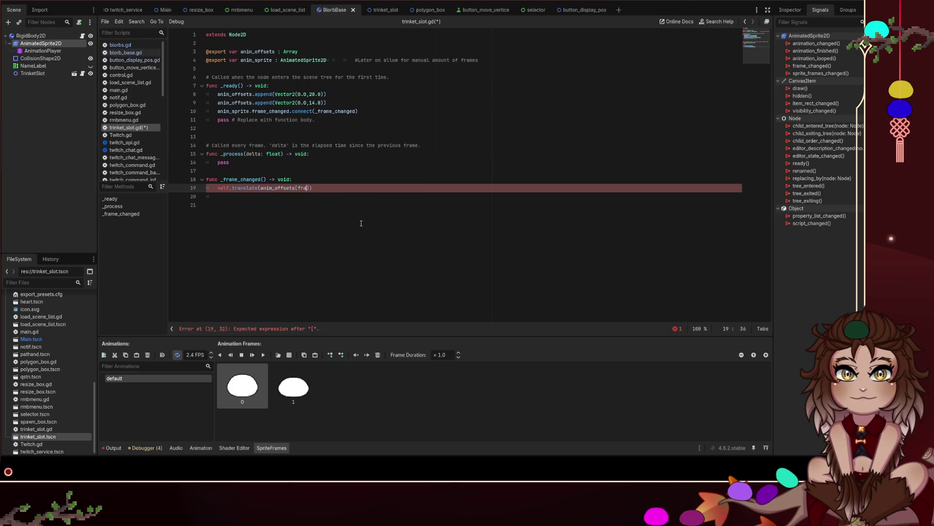
key(Escape)
Step: Add 'var frame = anim_sprite.frame' on line 19 above the translate call
key(Up)
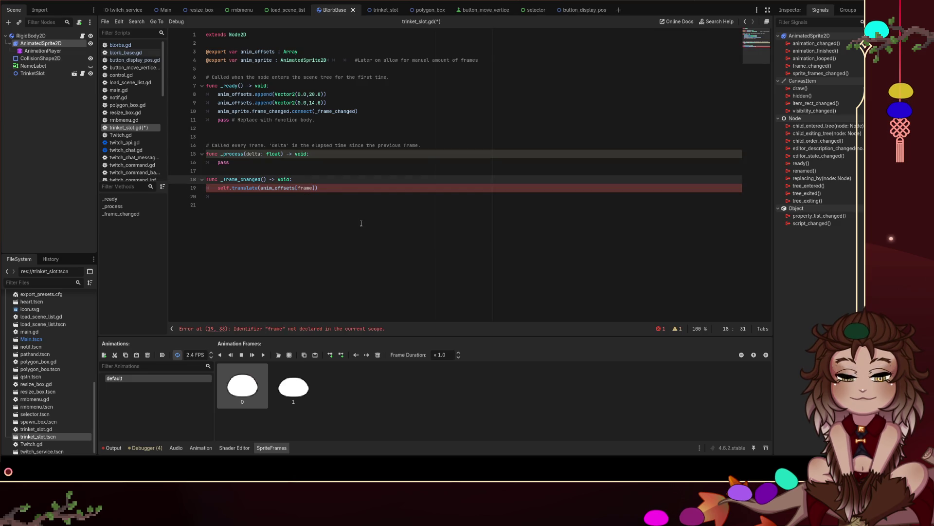
key(Return)
text(var frame)
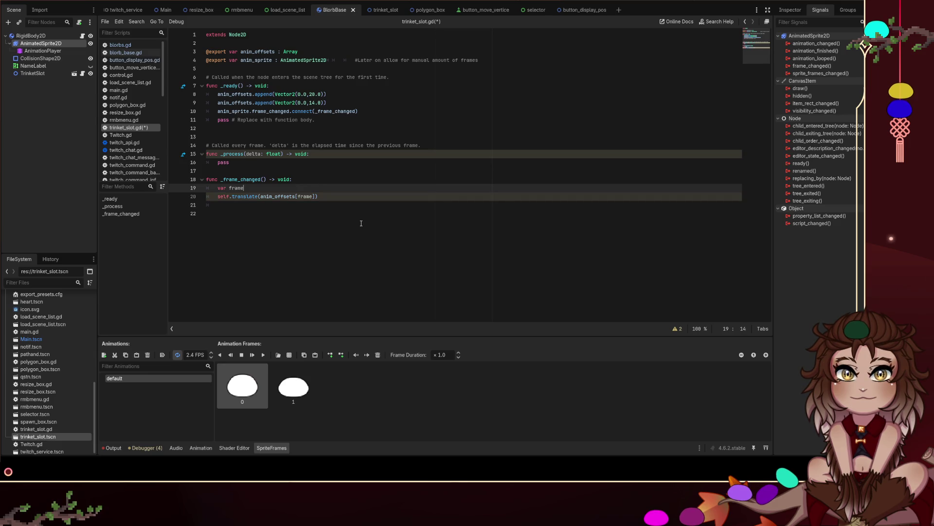
key(Up)
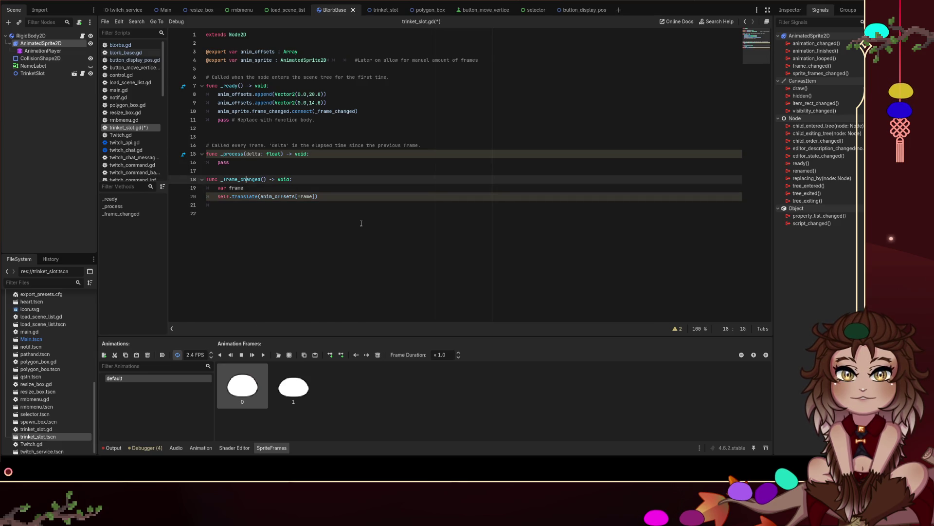
key(Right)
key(Right)
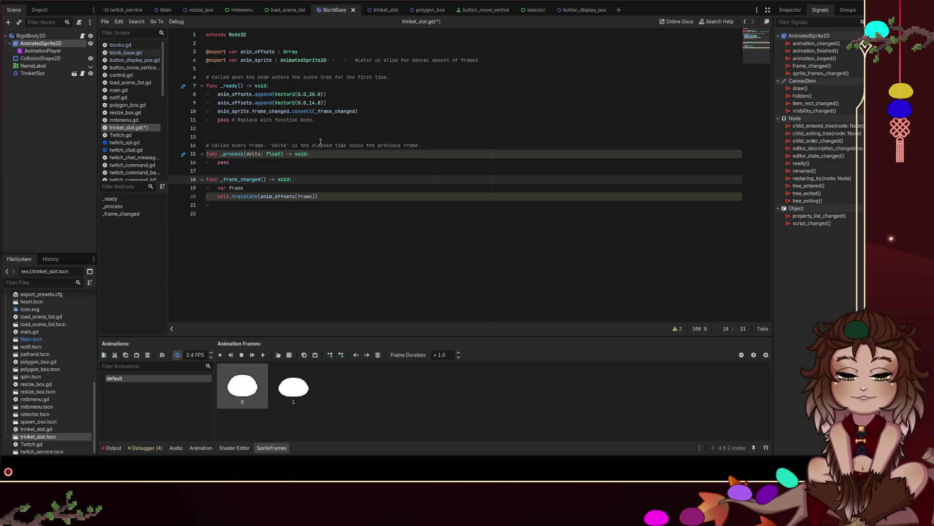
click(274, 188)
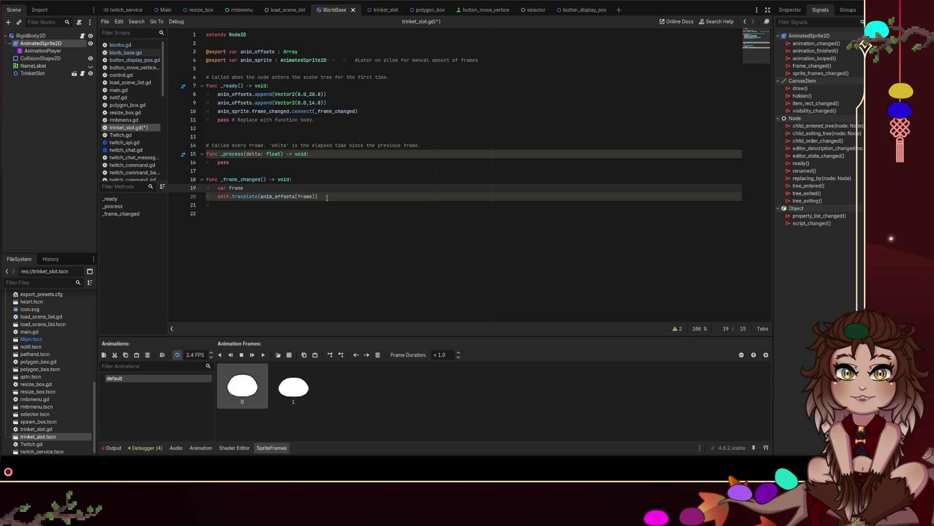
text(=anim_)
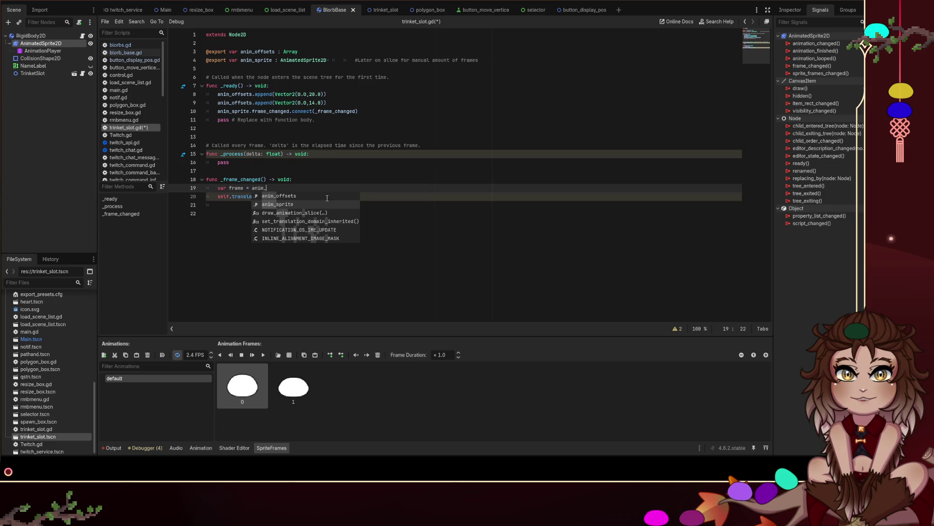
key(Return)
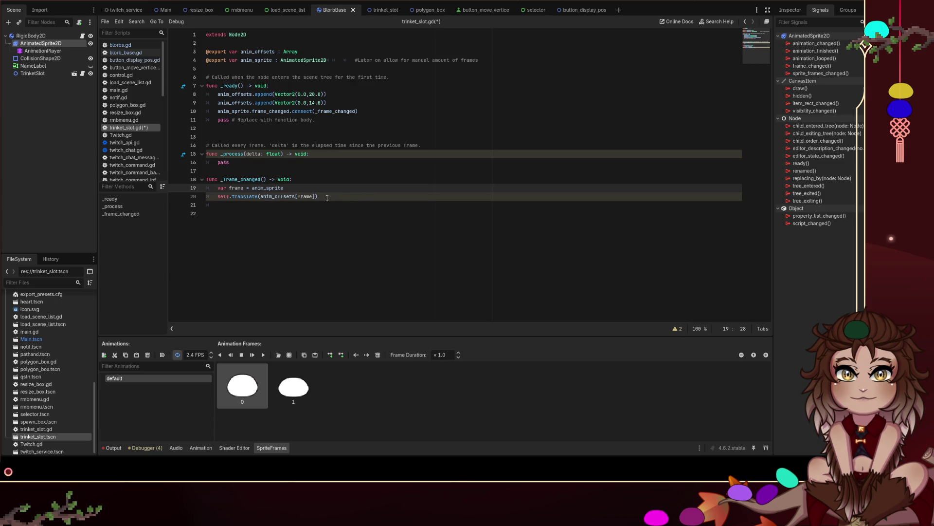
text(.frame)
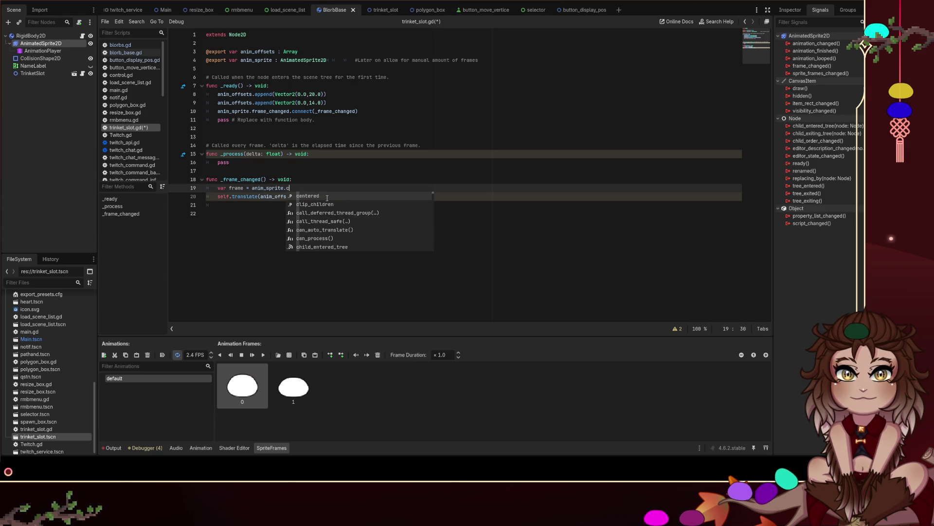
key(Escape)
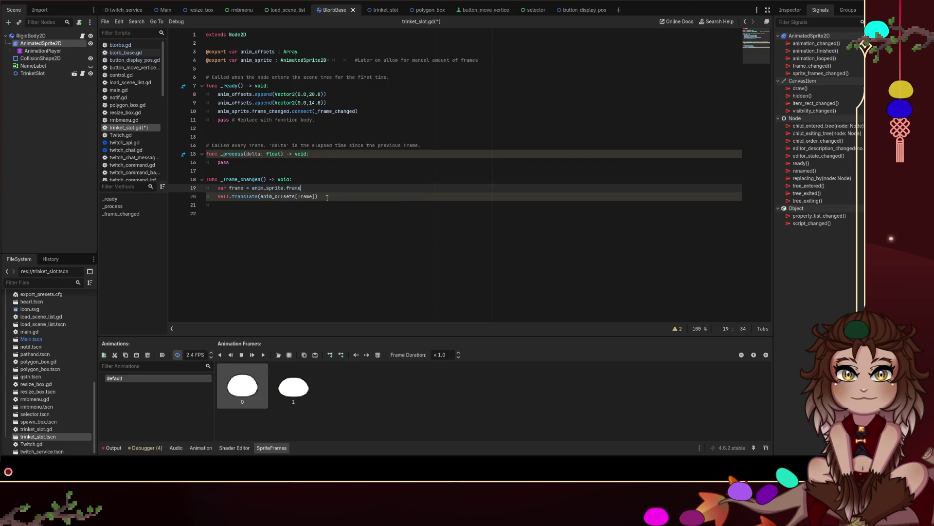
Step: Delete the empty trailing line, save trinket_slot.gd, and show TrinketSlot in the 2D view
click(324, 206)
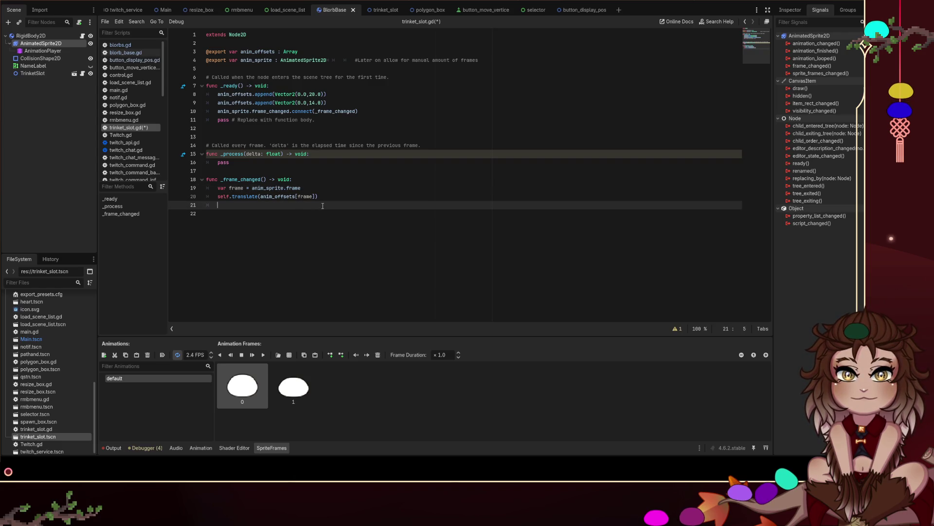
key(BackSpace)
key(BackSpace)
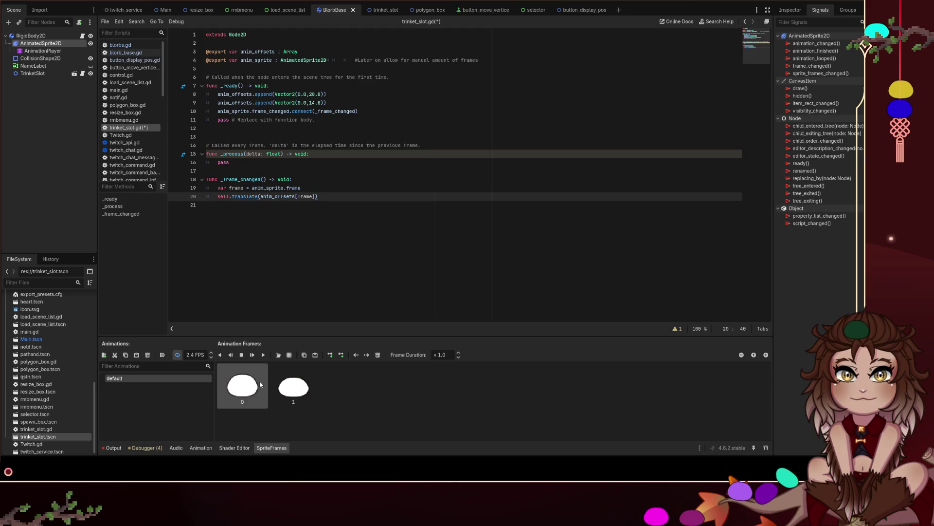
key(ctrl+s)
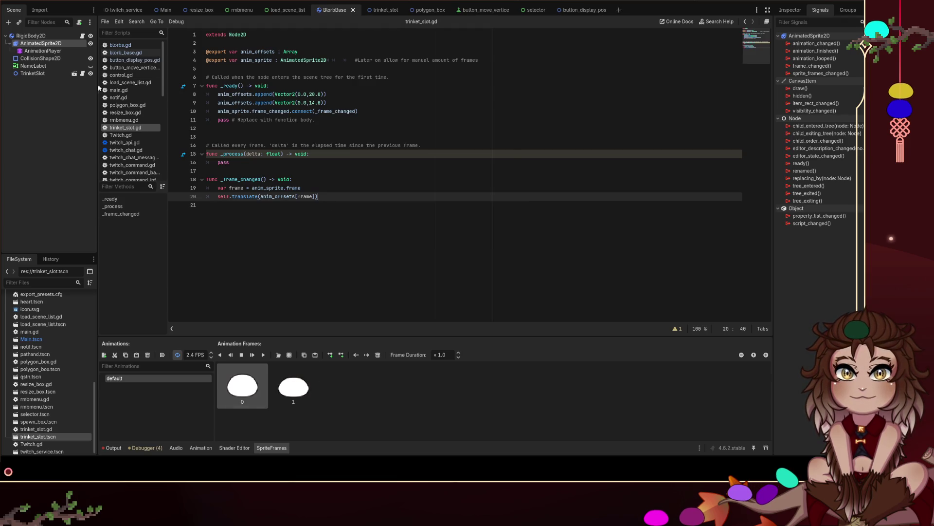
click(33, 73)
click(383, 2)
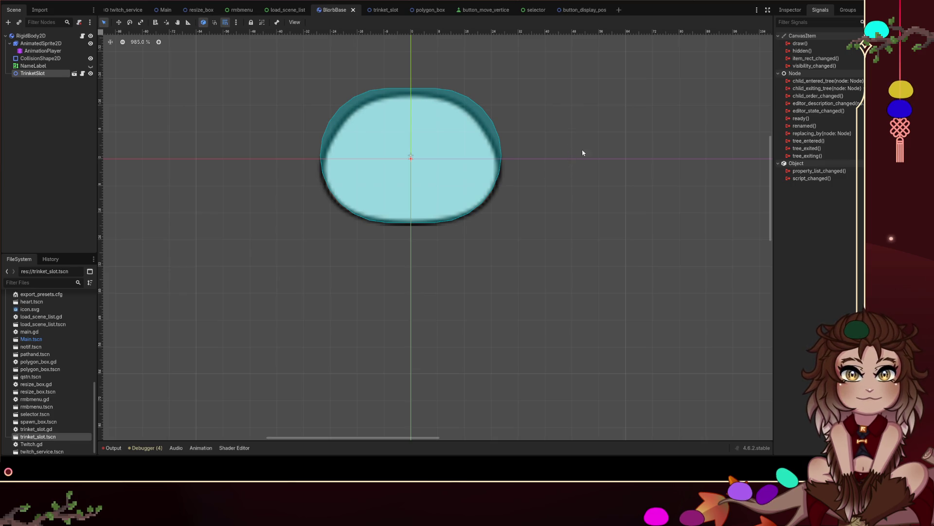
Step: Add a ColorRect child under TrinketSlot and shrink it into a small bar
key(ctrl+v)
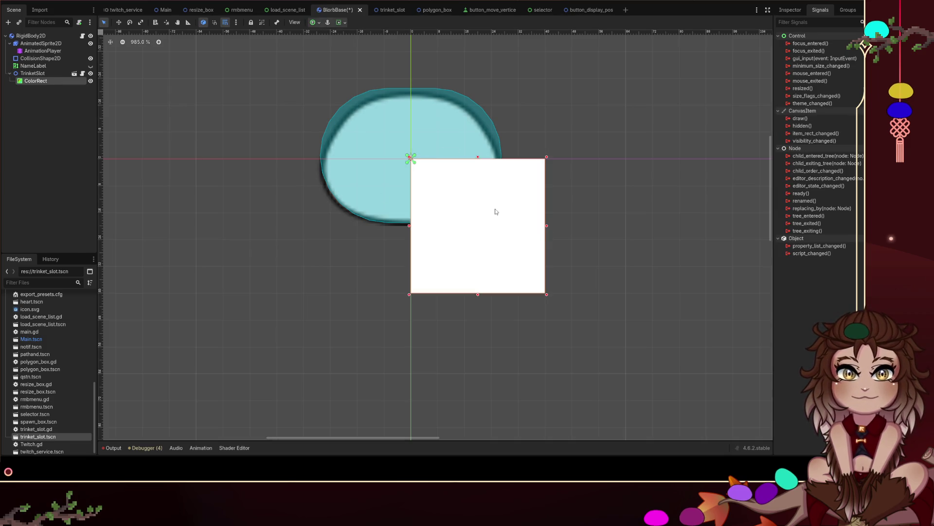
drag(551, 294, 493, 267)
mouse_move(457, 226)
mouse_down()
mouse_move(440, 187)
mouse_move(388, 163)
mouse_move(417, 161)
mouse_move(383, 187)
mouse_move(420, 161)
mouse_move(421, 89)
mouse_move(421, 110)
mouse_move(427, 104)
mouse_move(413, 120)
mouse_up()
Step: With grid snap off, nudge the white bar up to the blob's top edge
click(226, 22)
key(Up)
key(Up)
key(Up)
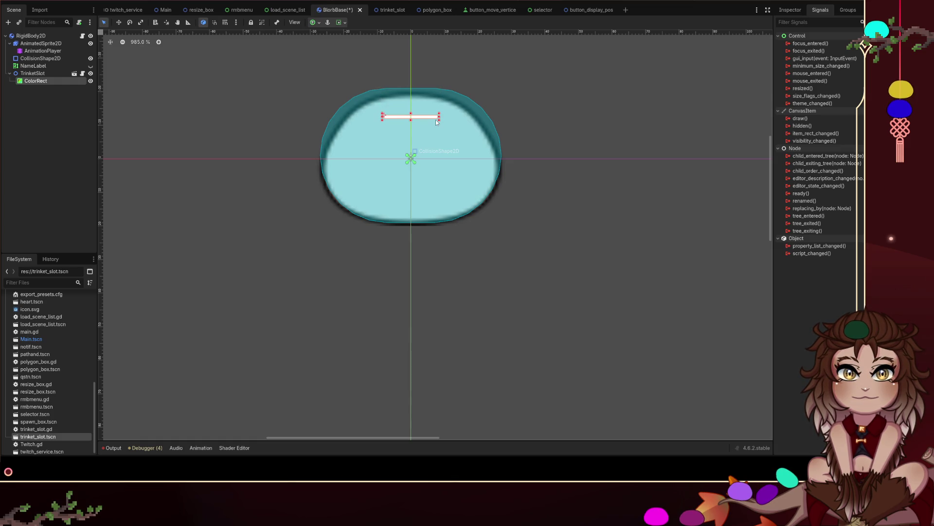
key(Down)
click(525, 120)
scroll(509, 117, down, 2)
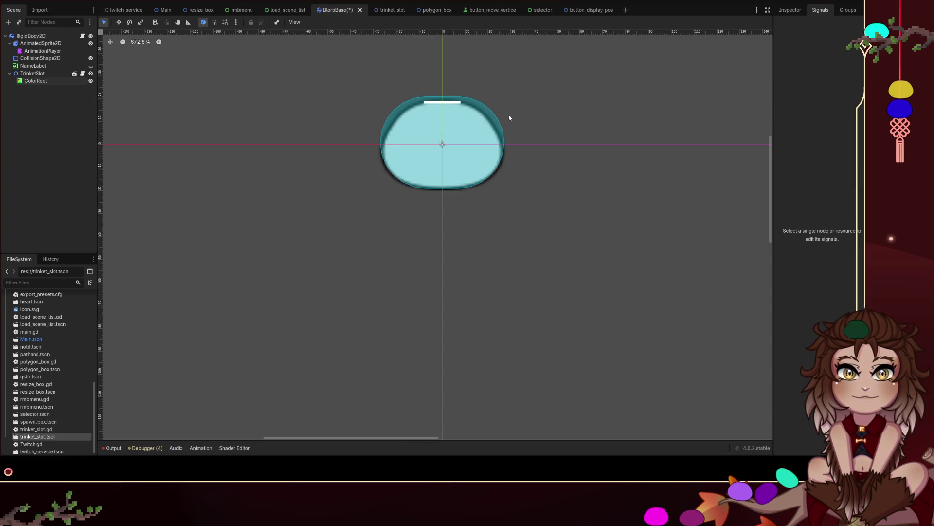
click(37, 81)
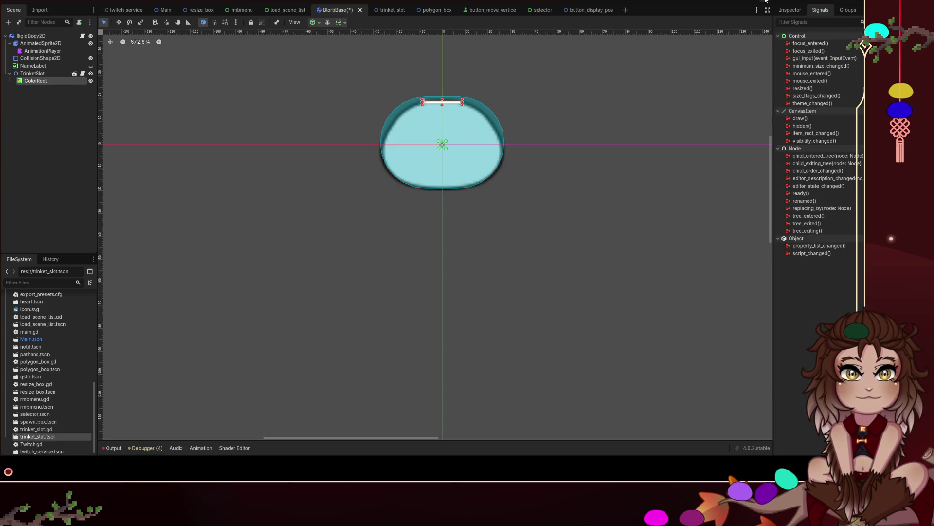
Step: Save and run the game, spawn a white blorb, remove it, spawn a twitch blorb, then stop
key(F5)
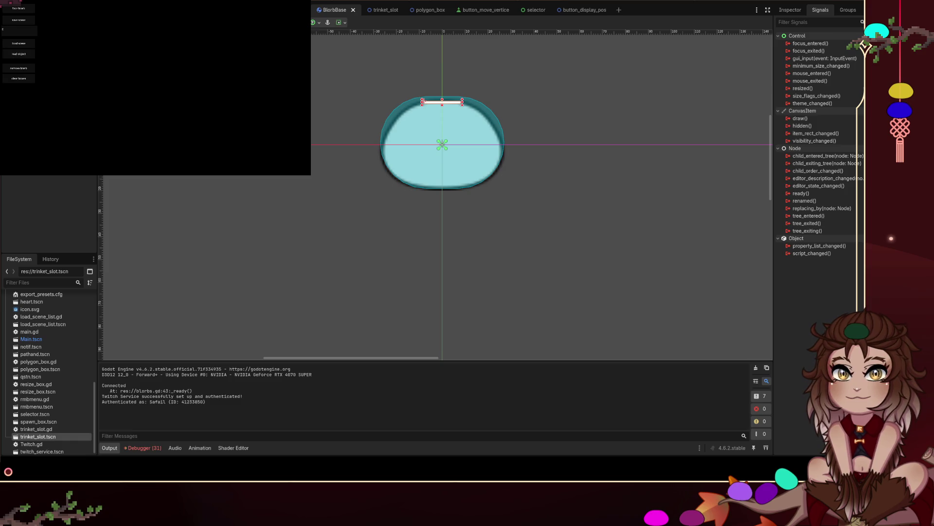
click(18, 8)
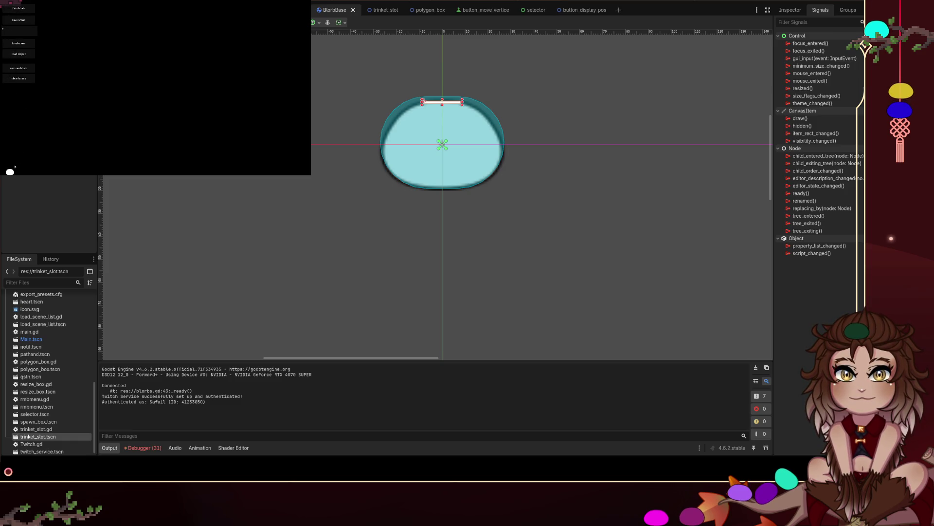
click(23, 73)
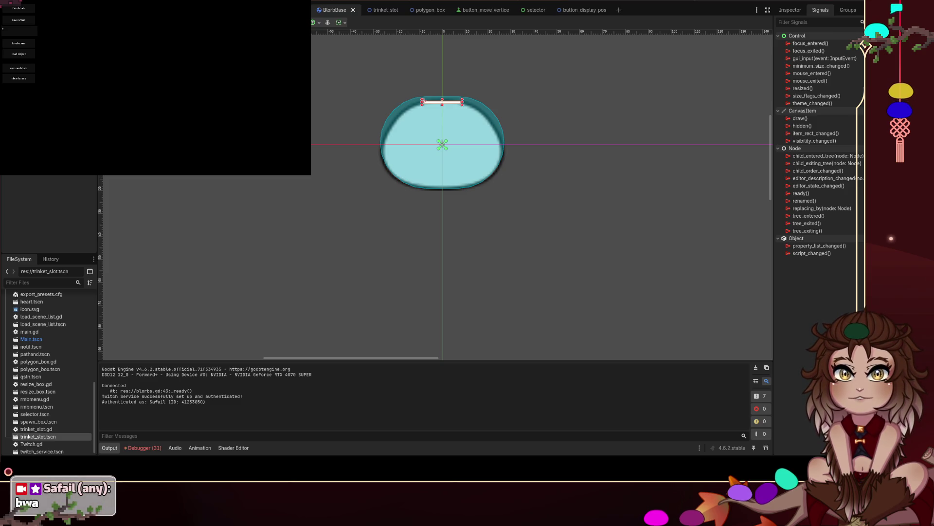
click(18, 9)
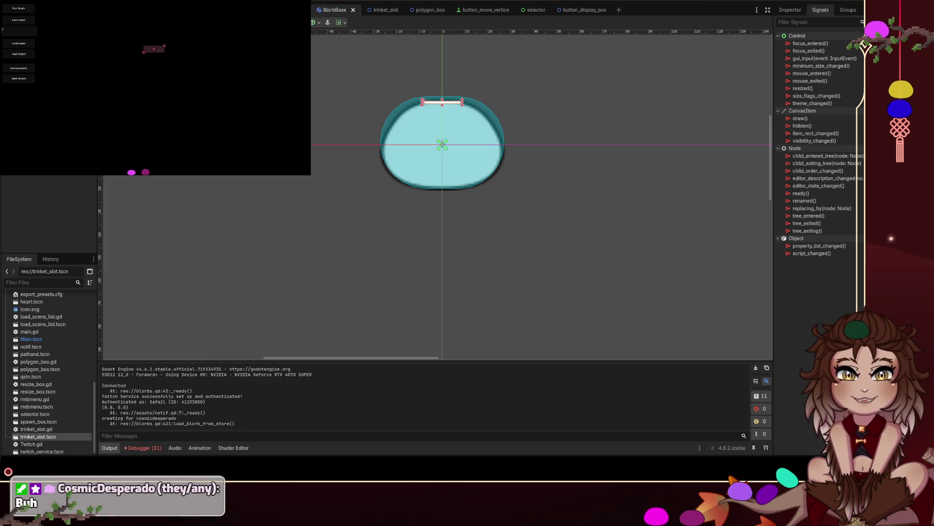
key(F8)
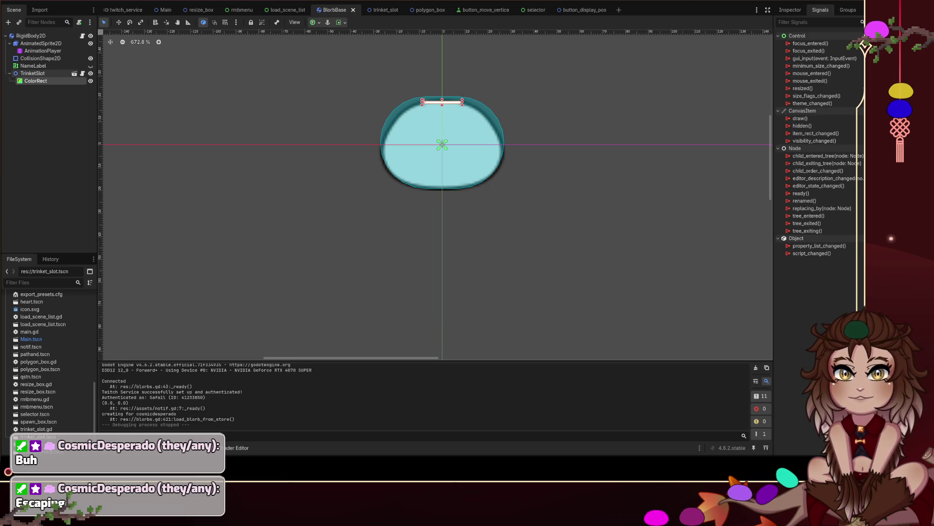
Step: Change line 20 to 'position = anim_offsets[frame]', save trinket_slot.gd, and rerun the game
click(74, 73)
double_click(250, 195)
text(position =)
key(Delete)
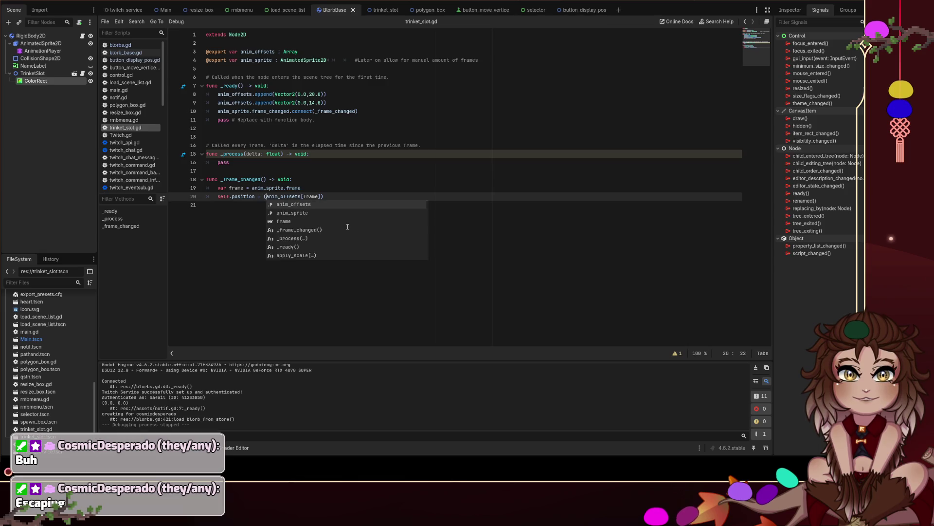
key(End)
key(BackSpace)
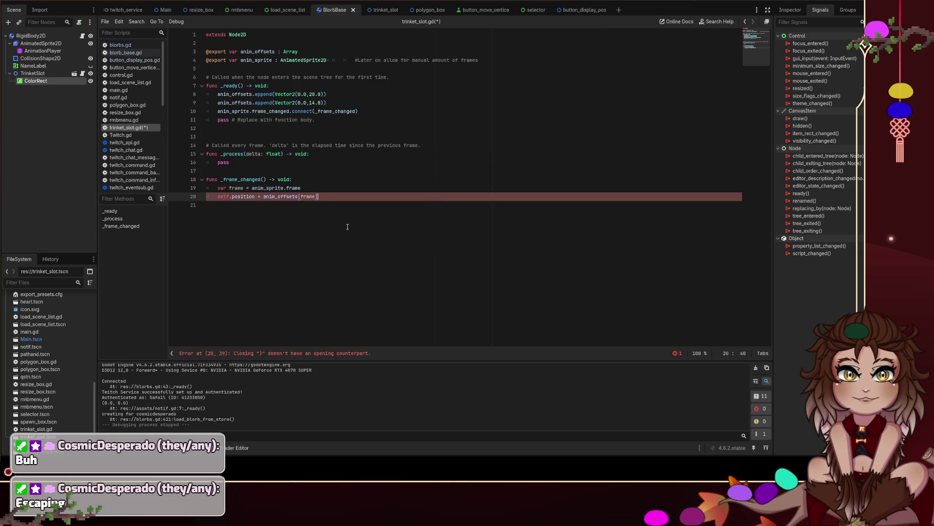
key(ctrl+s)
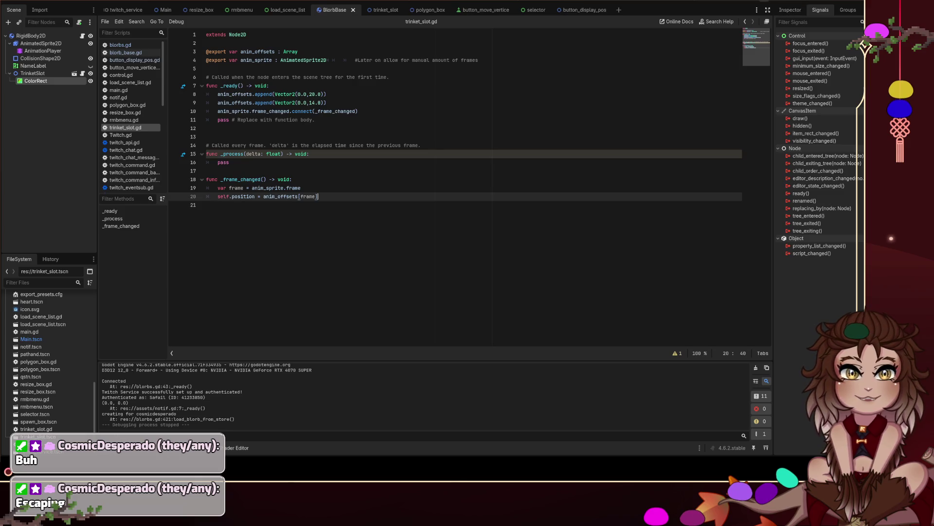
key(F5)
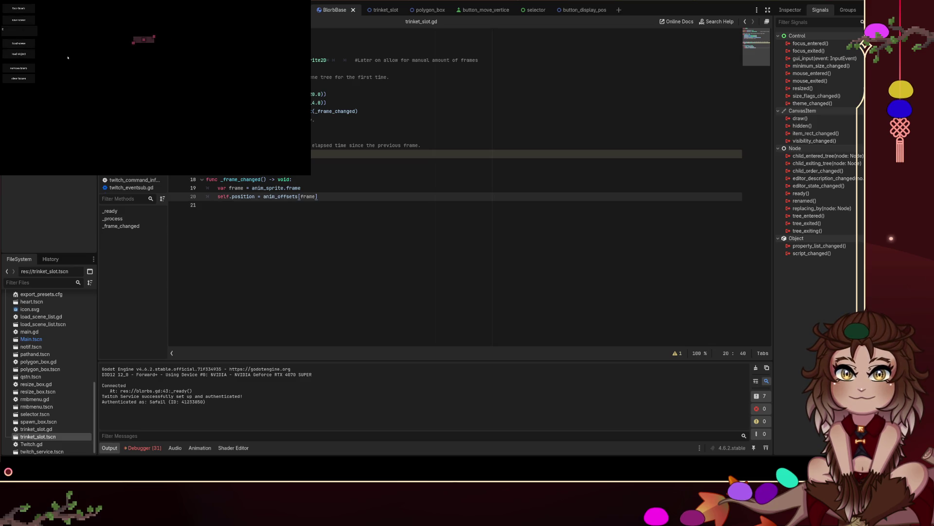
Step: Add a grey triangle polygon in the running game
right_click(113, 74)
click(141, 86)
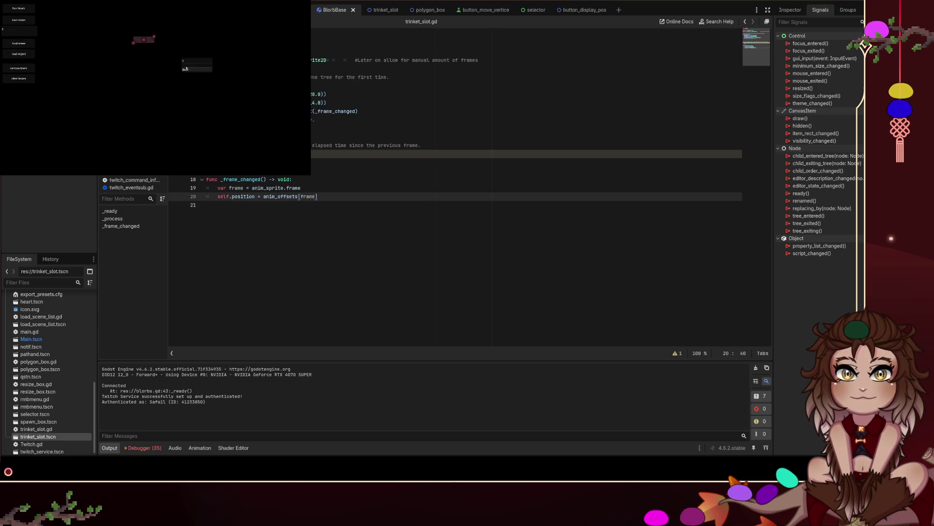
click(185, 64)
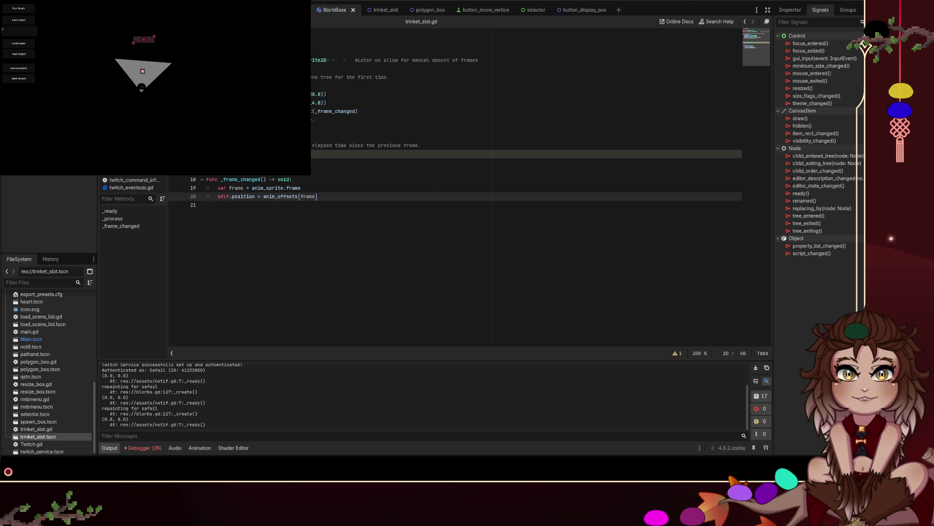
Step: Check the first offset value on script line 8, glance at the 2D view, and return
click(315, 93)
drag(312, 92, 316, 93)
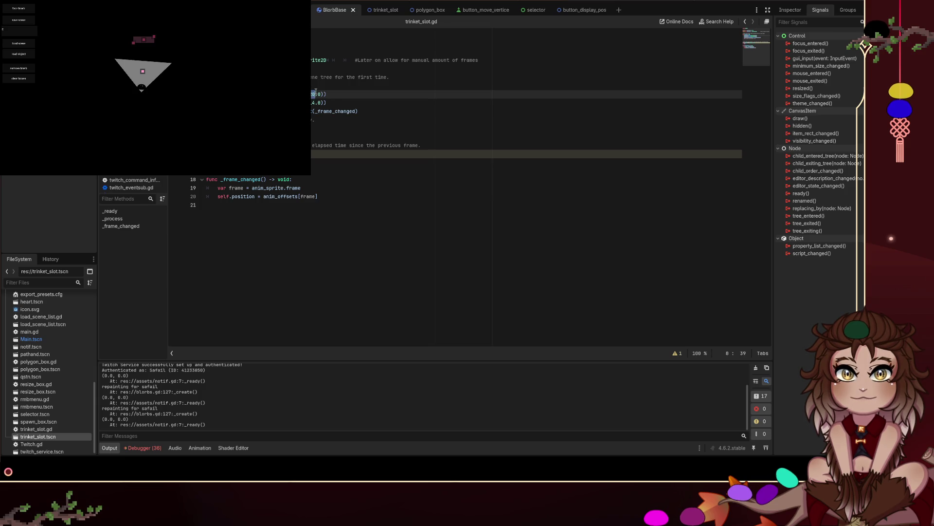
key(ctrl+F1)
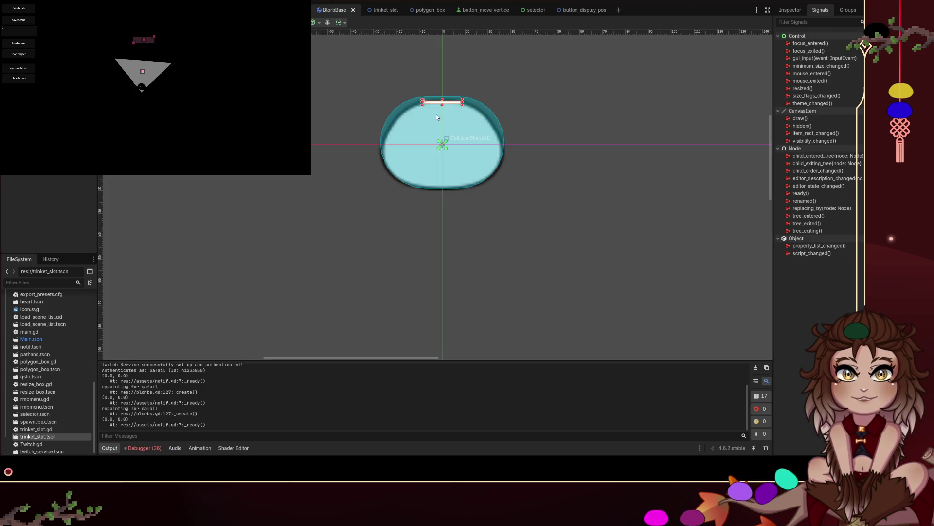
click(467, 122)
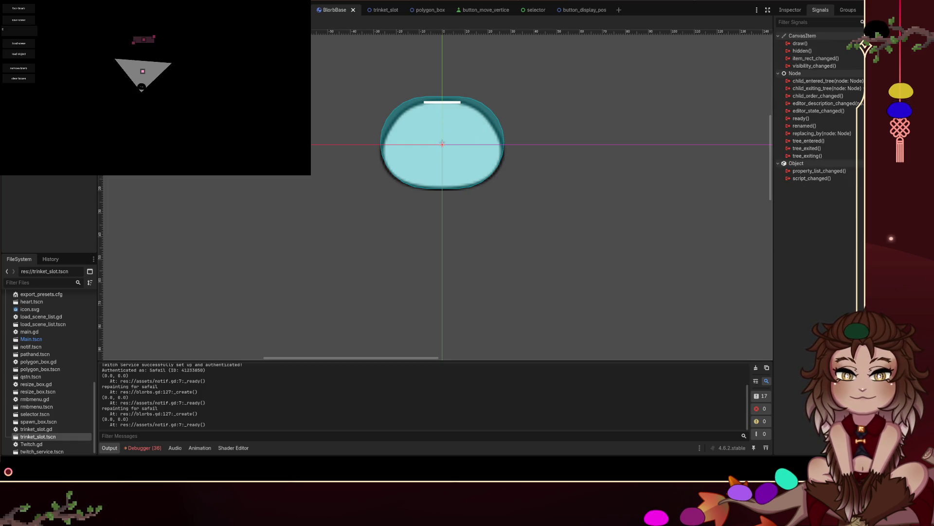
key(ctrl+F3)
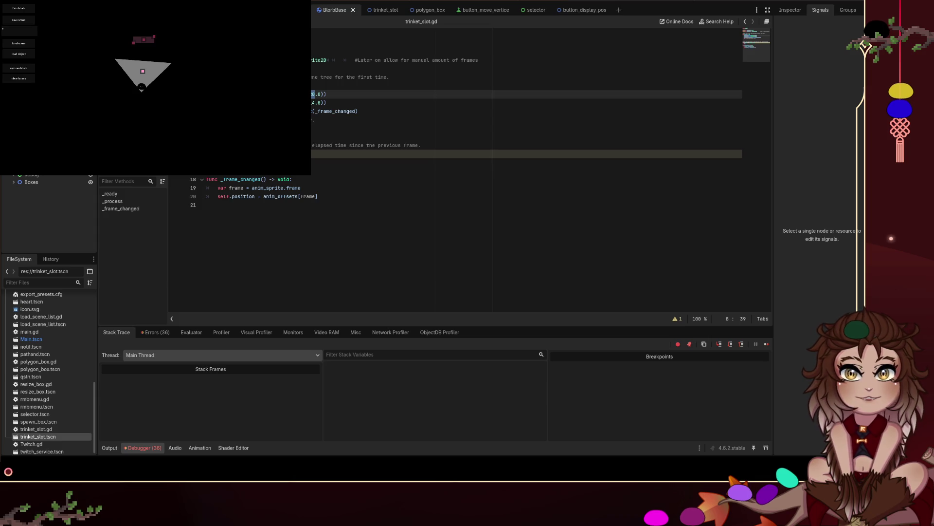
Step: Set the running trinket slot's Anim Offsets y values to -20 and -14, then resume the game
click(790, 10)
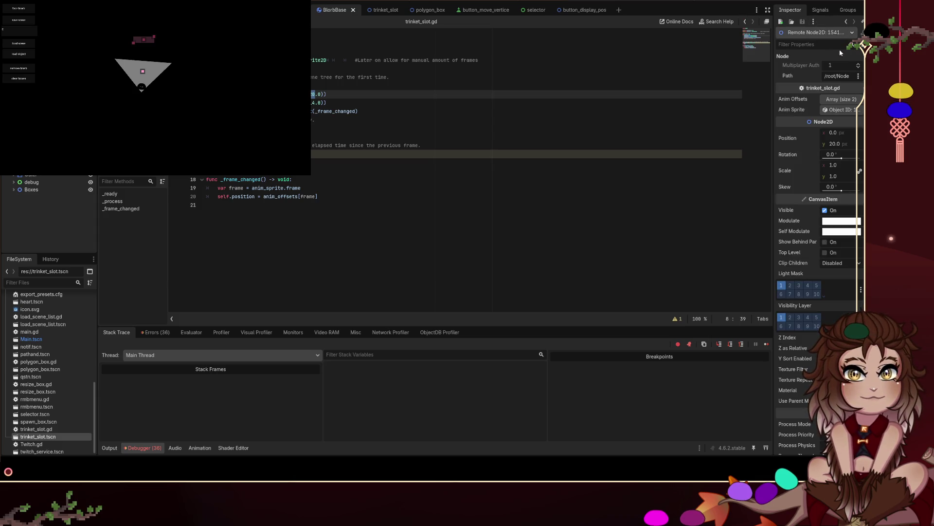
click(839, 101)
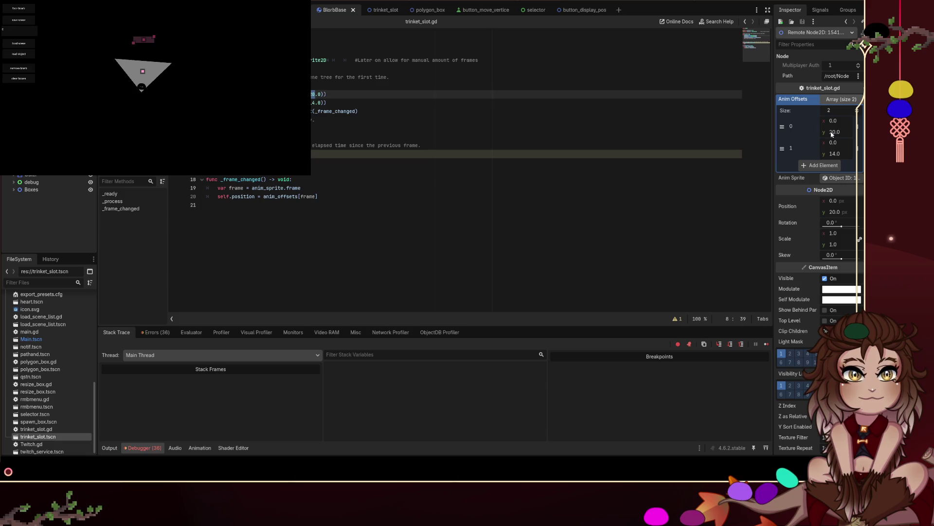
text(-20)
key(Return)
click(857, 153)
text(-14)
key(Return)
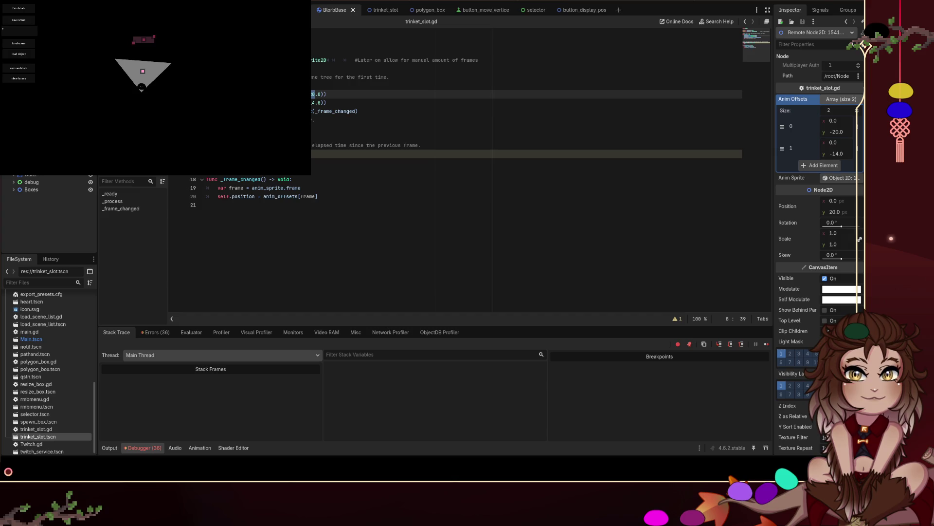
click(560, 272)
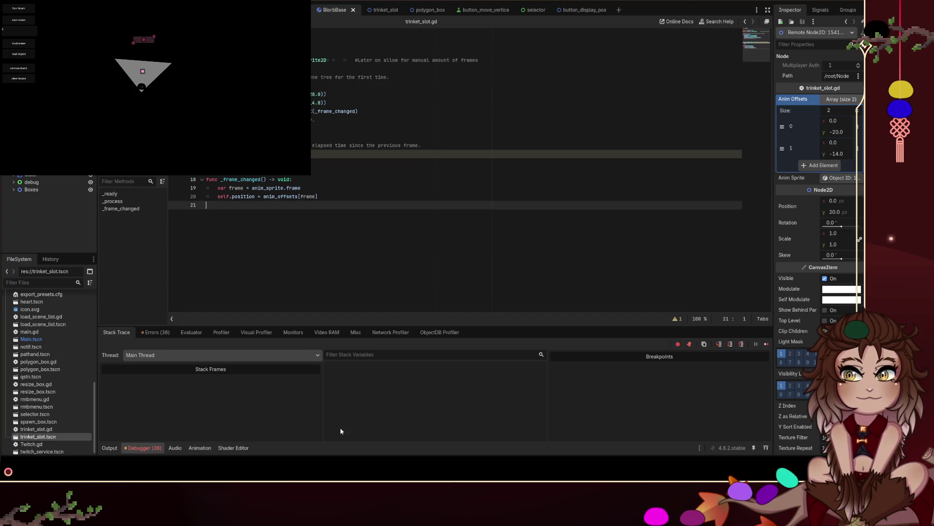
key(F12)
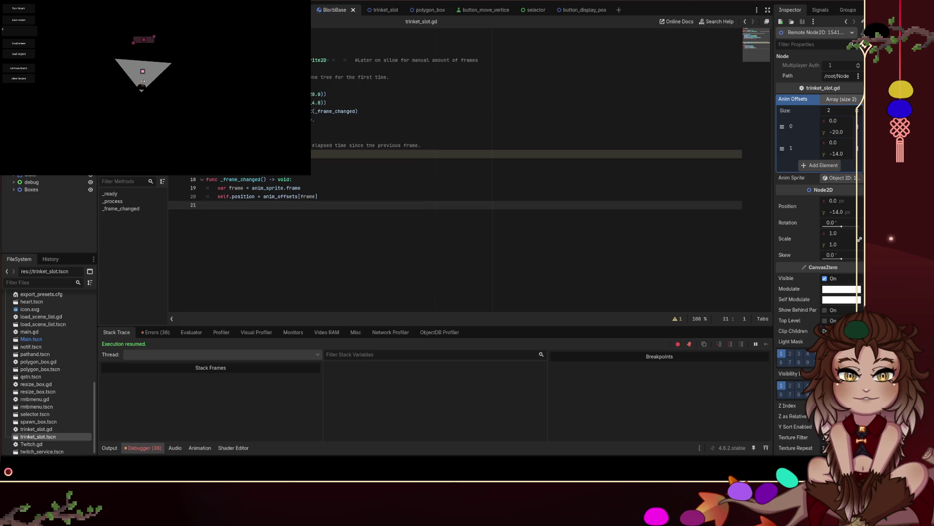
Step: Move the white marker bar down to the blob's centre in the 2D view
key(ctrl+F1)
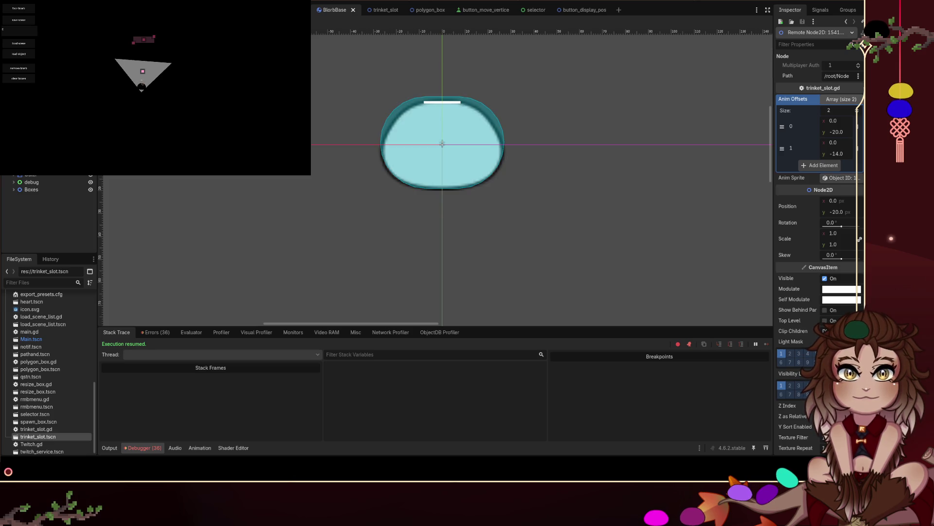
click(456, 103)
drag(455, 106, 452, 145)
click(509, 273)
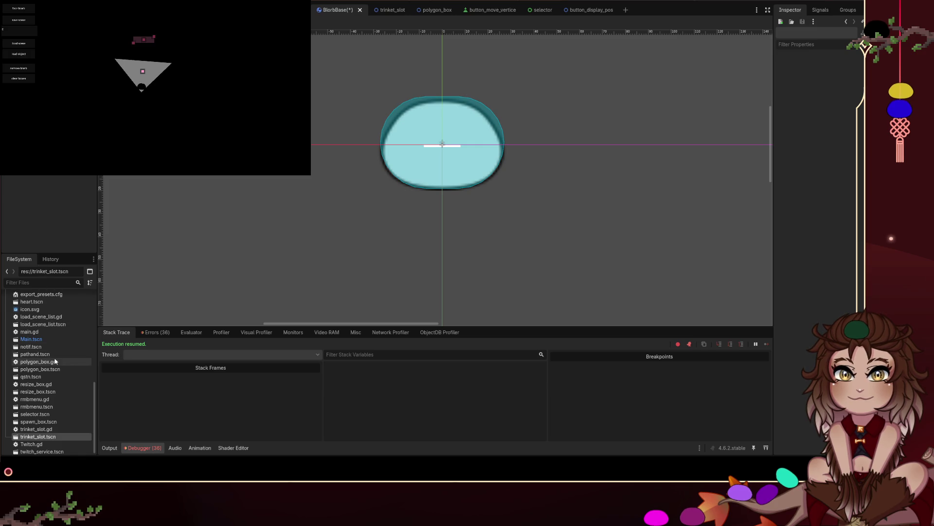
Step: Add EarTrinket.png as a sprite, scale it down with snapping, and place it atop the blob
scroll(63, 360, up, 10)
drag(49, 385, 30, 310)
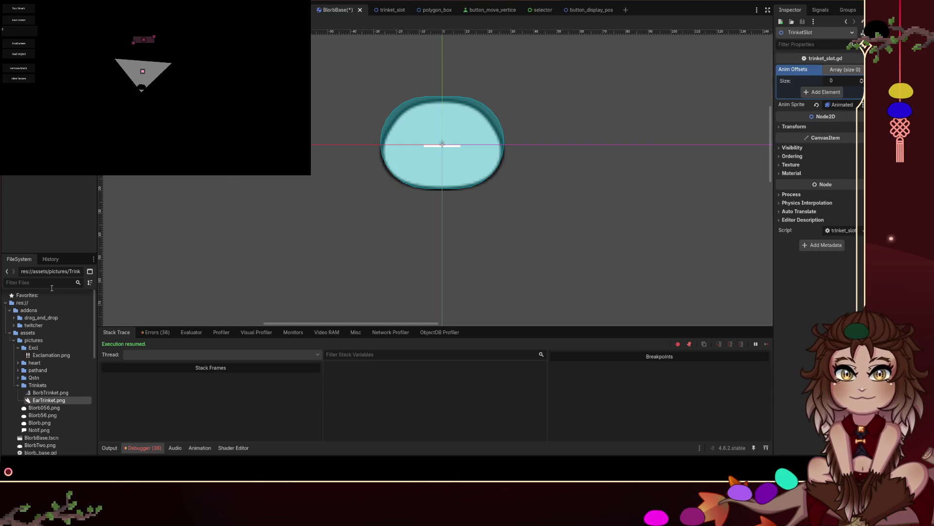
mouse_move(54, 403)
mouse_down()
mouse_move(263, 165)
mouse_move(275, 124)
mouse_up()
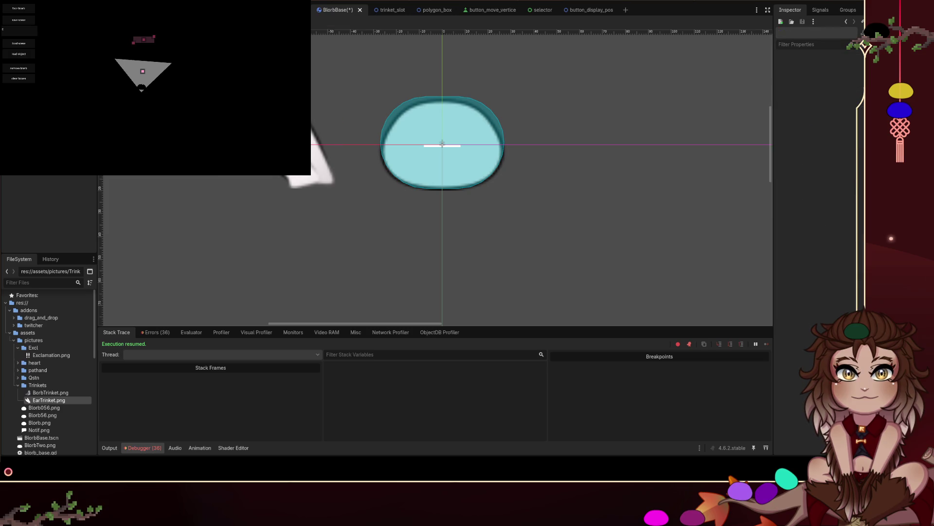
mouse_move(209, 58)
mouse_down()
mouse_move(286, 163)
mouse_move(280, 141)
mouse_move(257, 122)
mouse_up()
key(ctrl+z)
key(shift+g)
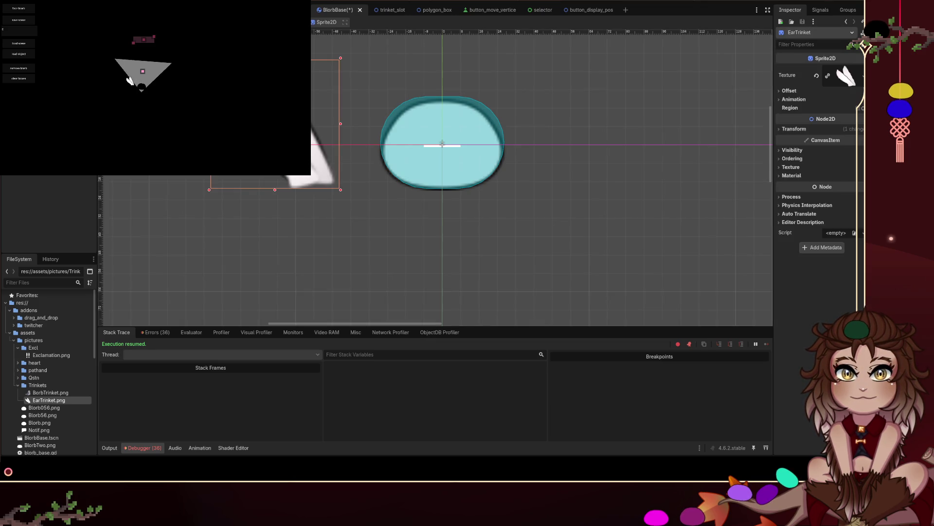
mouse_move(210, 58)
mouse_down()
mouse_move(259, 146)
mouse_move(293, 161)
mouse_move(334, 155)
mouse_move(427, 82)
mouse_move(379, 59)
mouse_move(368, 41)
mouse_up()
drag(408, 71, 424, 86)
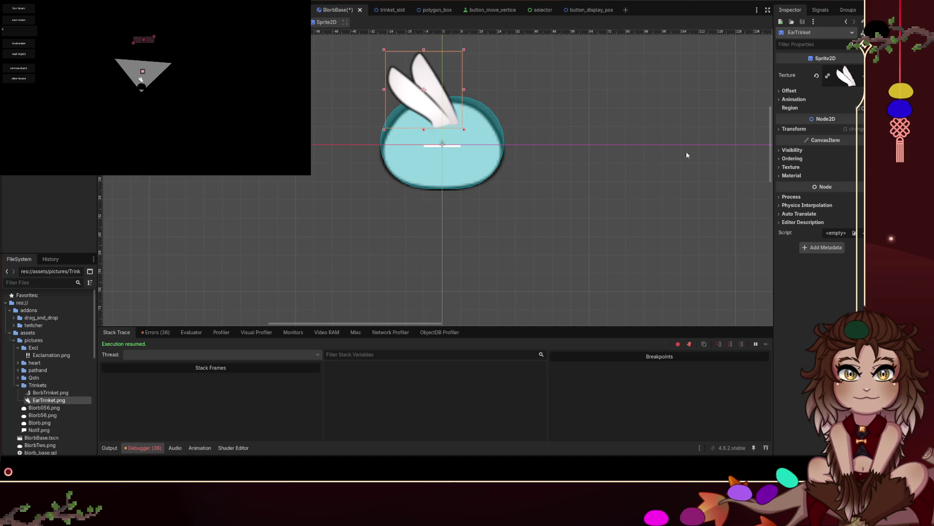
Step: Set the ear sprite's Ordering Z Index to -1 so it draws behind the blob
click(793, 150)
click(793, 149)
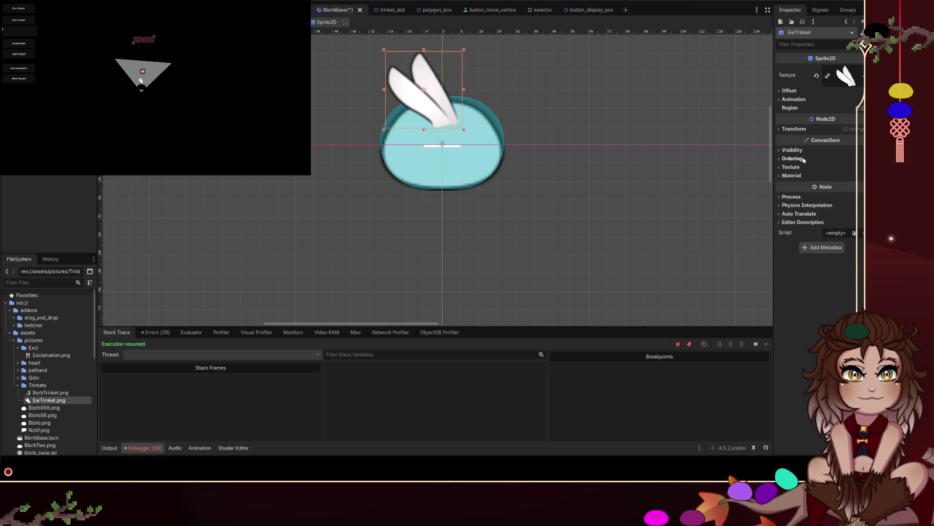
click(793, 158)
click(863, 170)
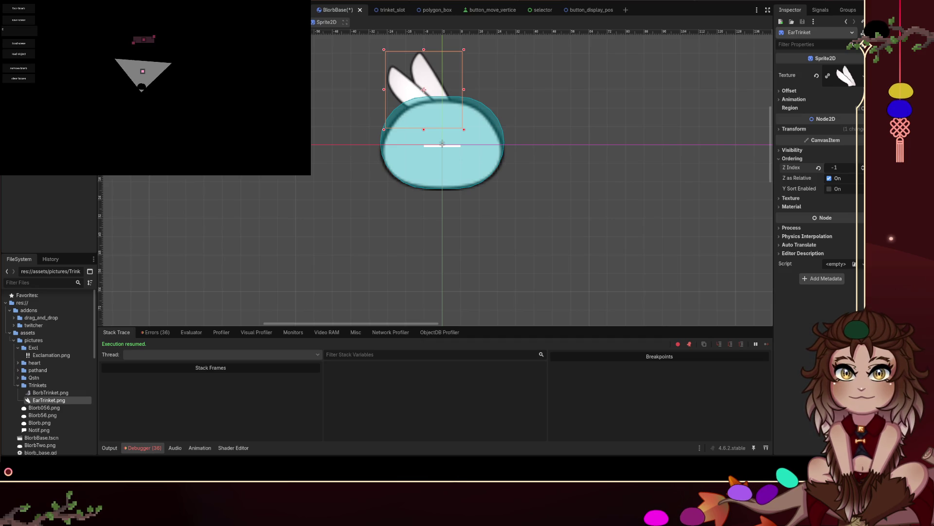
key(Escape)
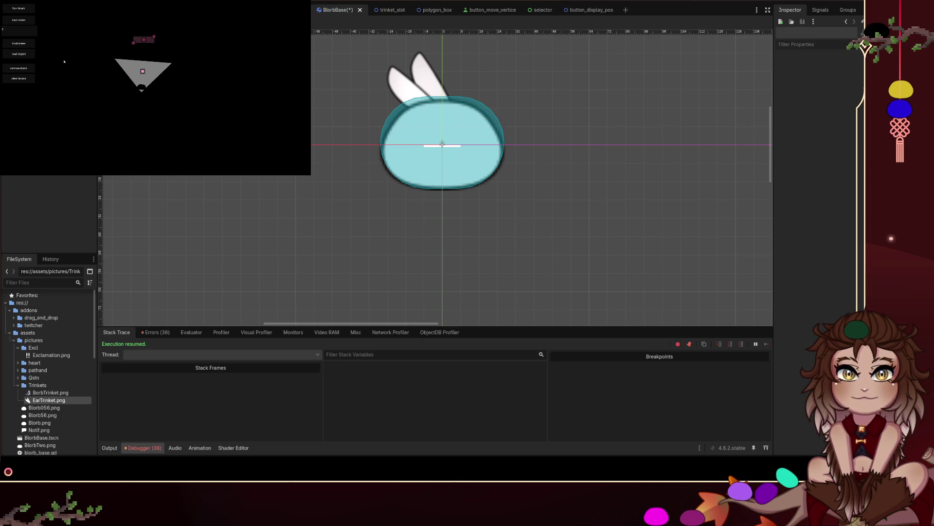
Step: Respawn a blob in the game, drag it under the triangle, then delete the white marker ColorRect
click(20, 31)
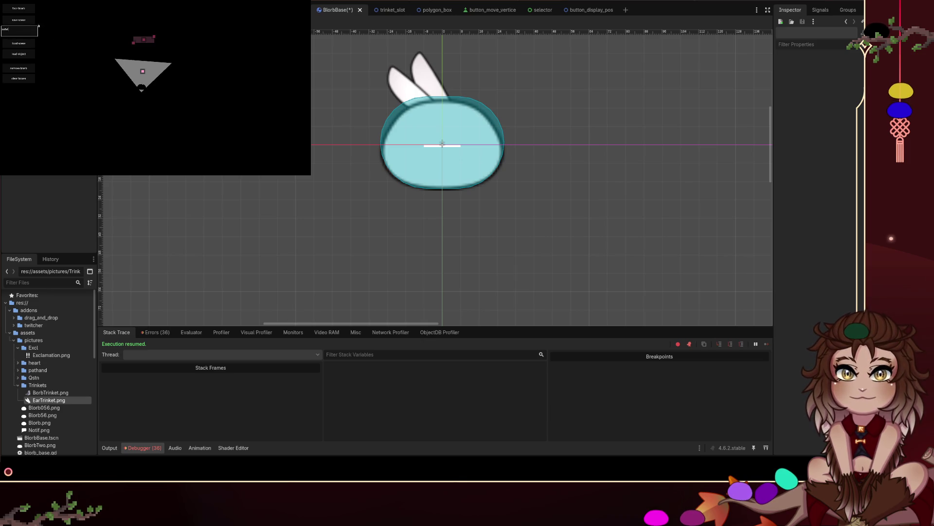
click(26, 71)
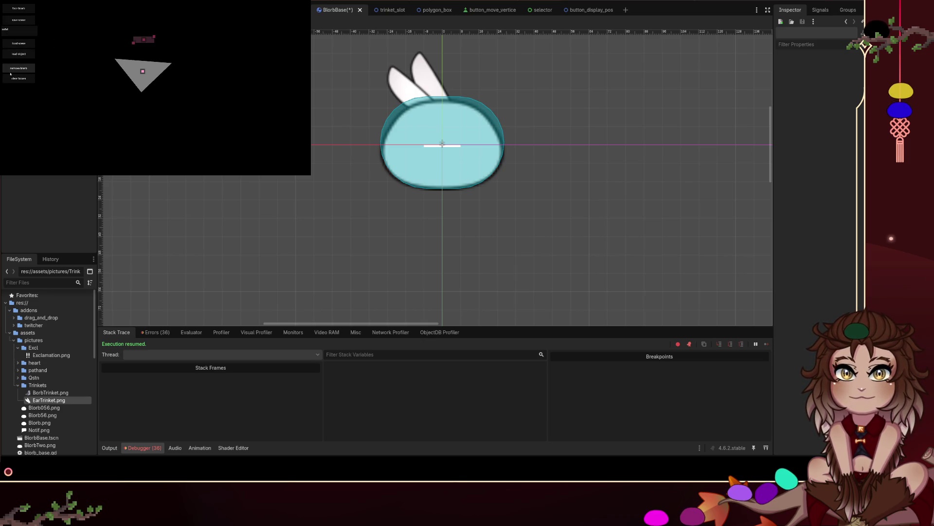
click(23, 42)
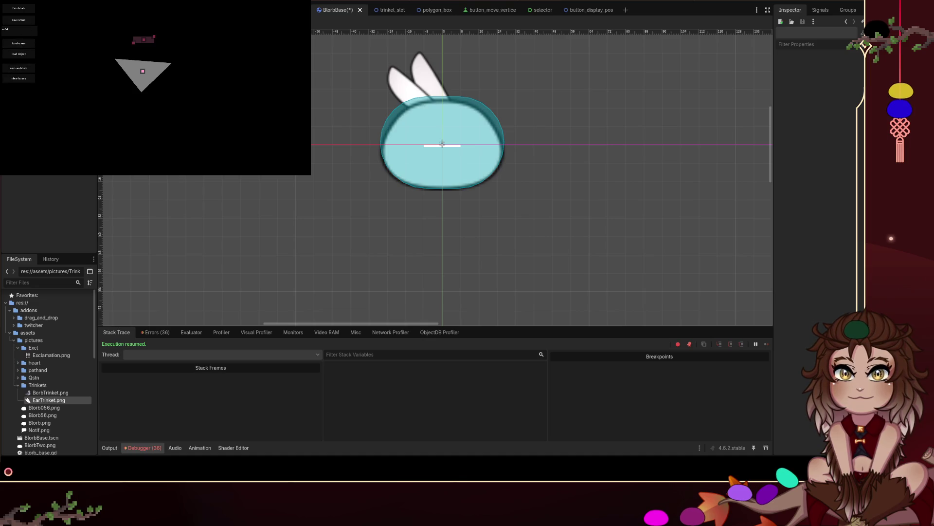
click(18, 8)
mouse_move(152, 37)
mouse_down()
mouse_move(138, 57)
mouse_move(154, 57)
mouse_move(141, 87)
mouse_up()
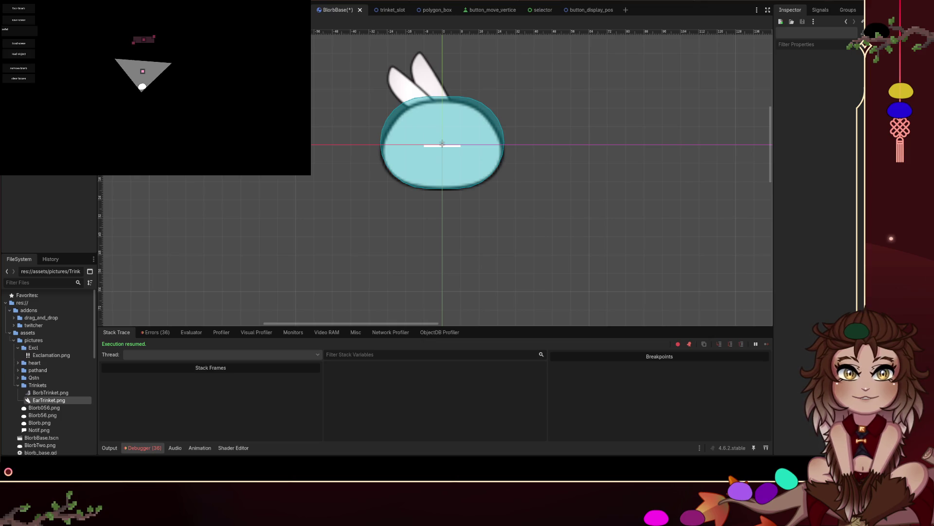
click(442, 144)
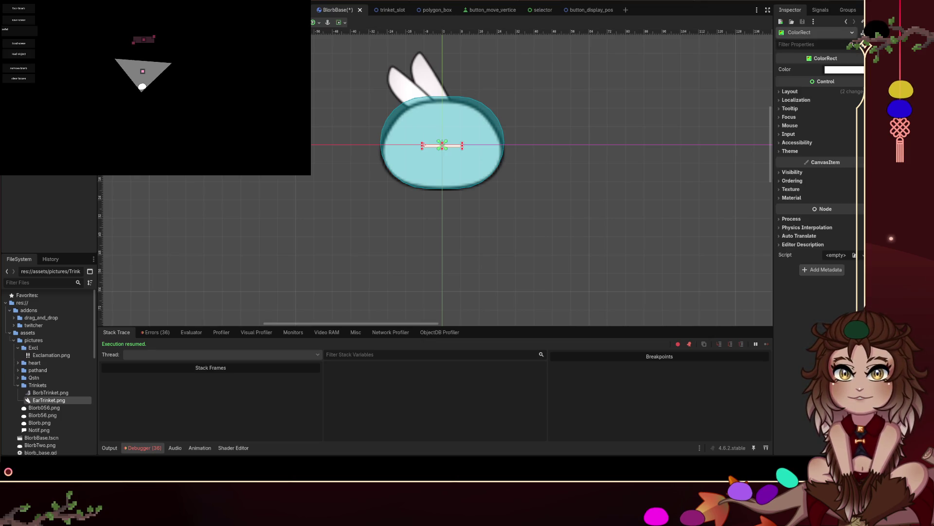
key(Delete)
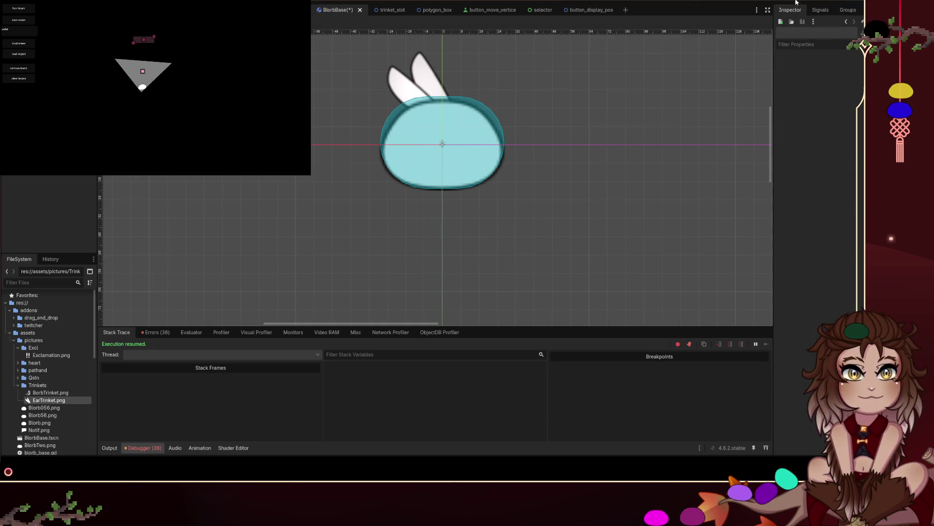
Step: Rerun the game, change the 4.0 offset on line 9 to 14.0, and return to the BlorbBase canvas
key(F5)
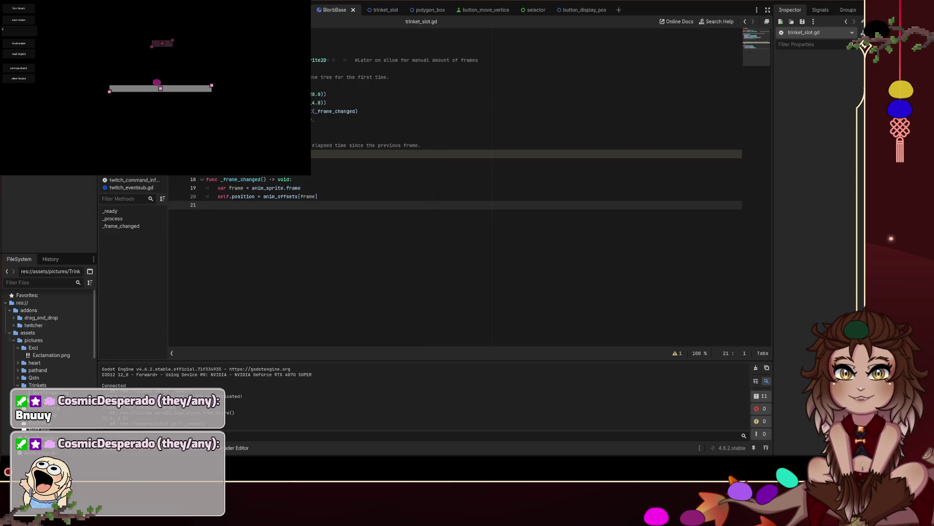
click(154, 81)
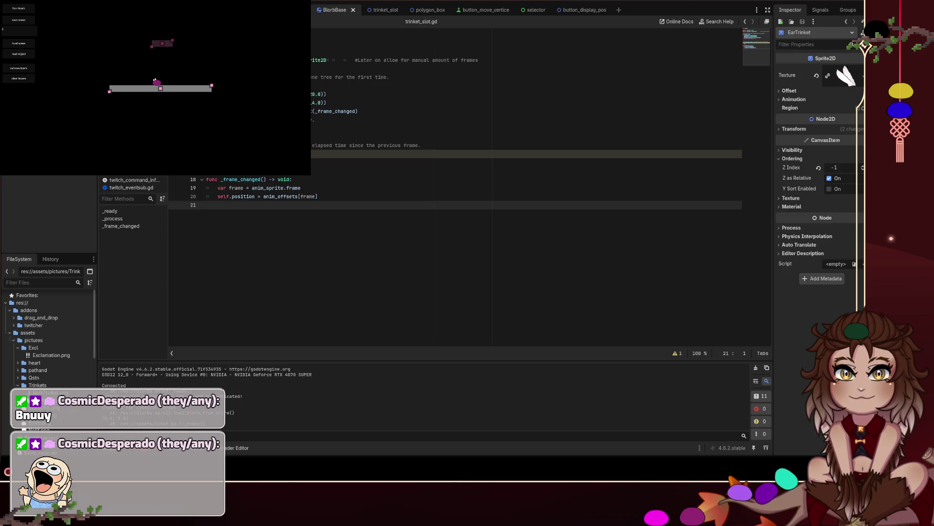
click(312, 102)
text(1)
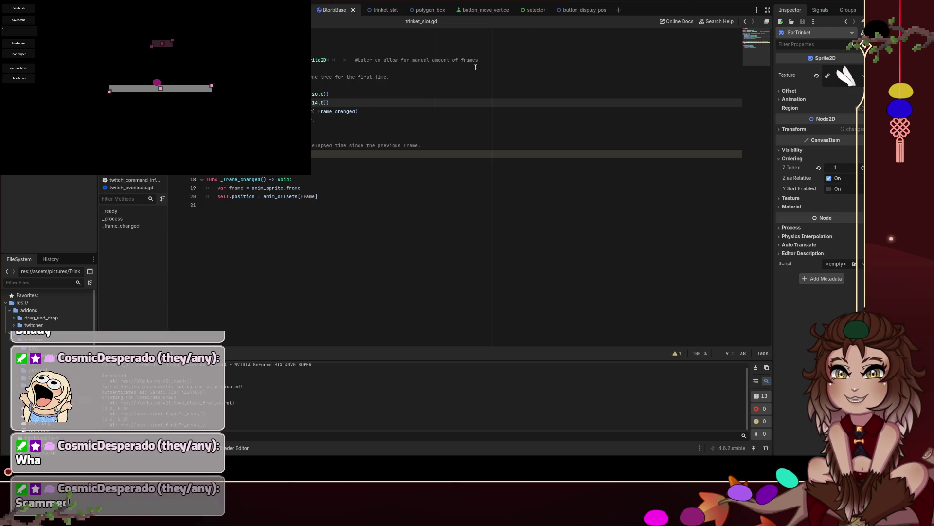
click(155, 81)
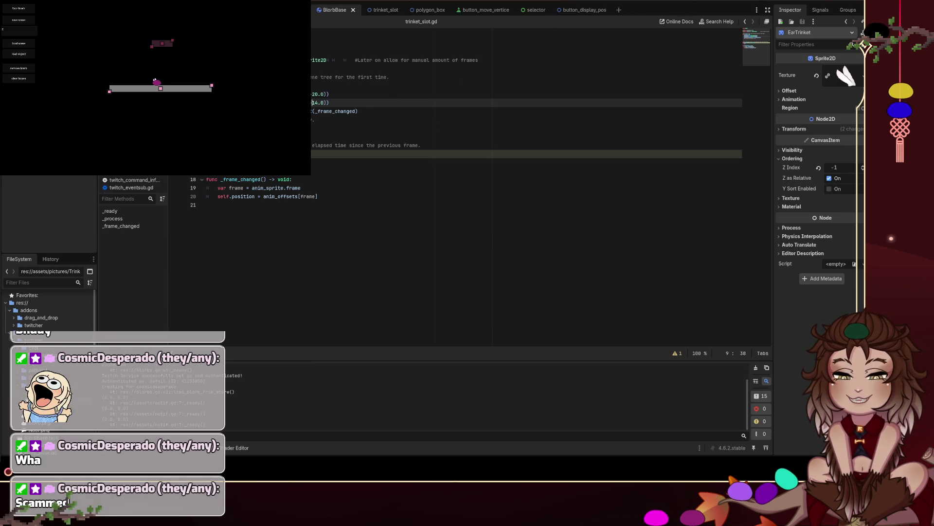
click(354, 128)
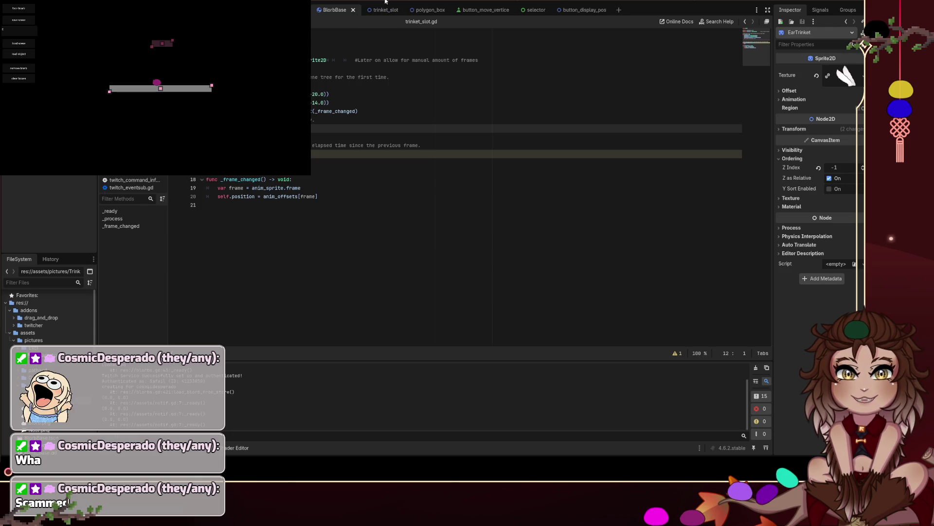
click(385, 2)
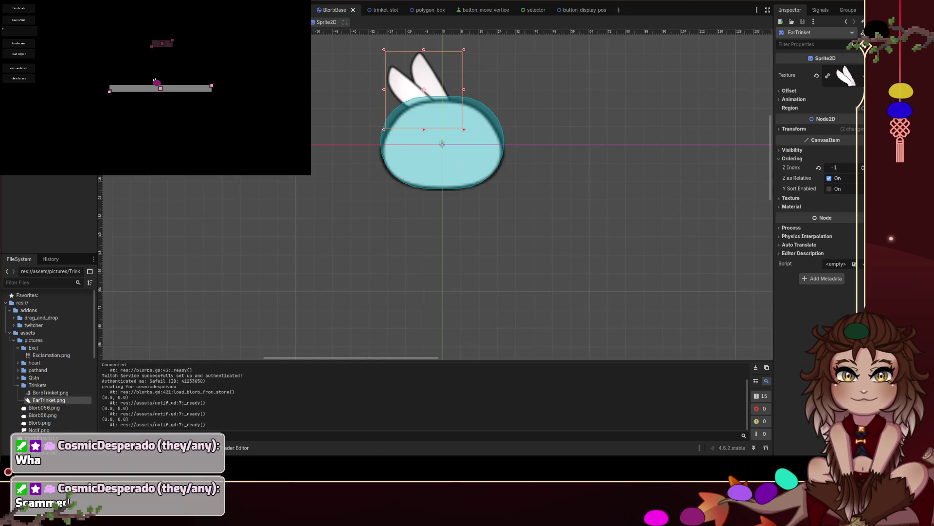
Step: Remove the blob from the game and nudge the bunny ears 8 px down and right
click(23, 35)
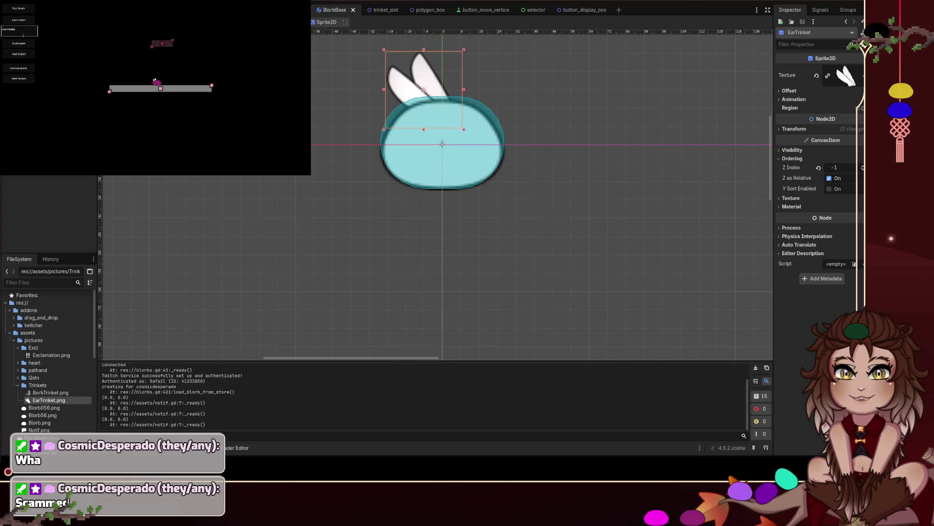
click(19, 68)
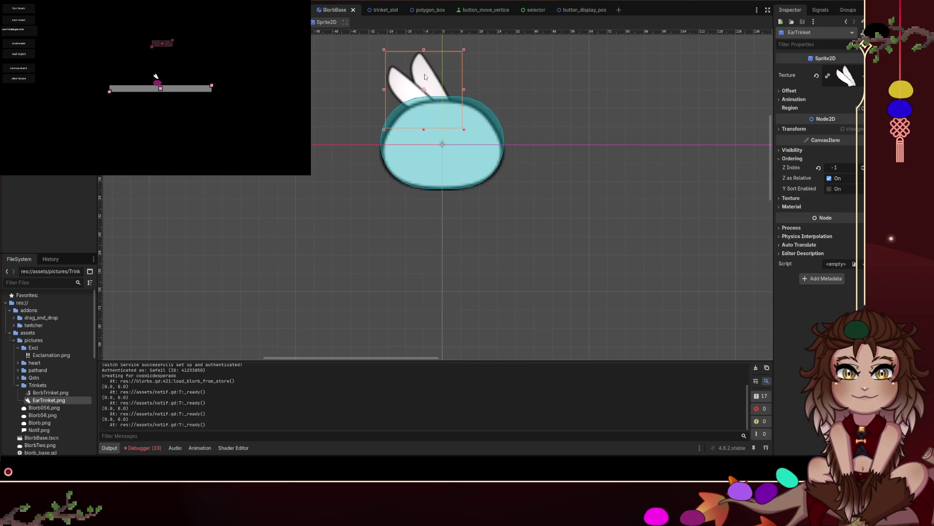
drag(426, 79, 442, 95)
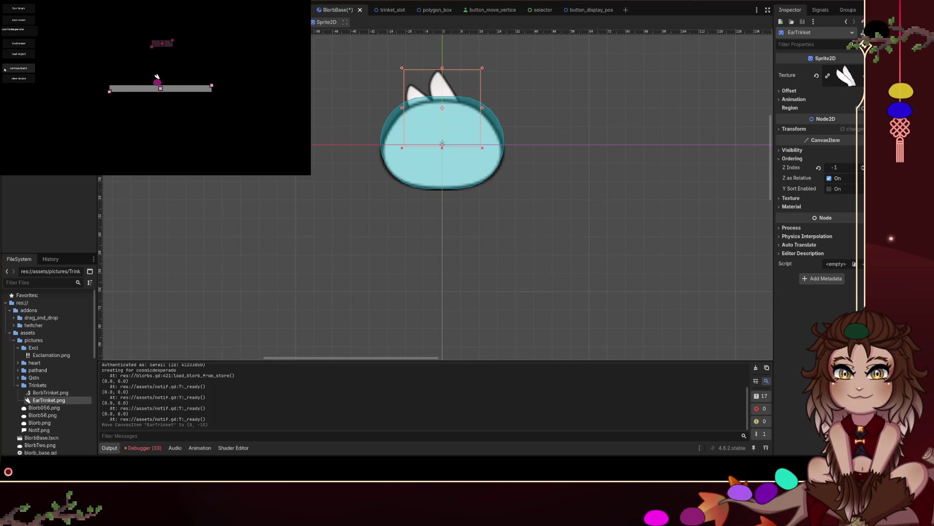
Step: Undo the accidental reparent of EarTrinket and reopen trinket_slot.gd
click(442, 143)
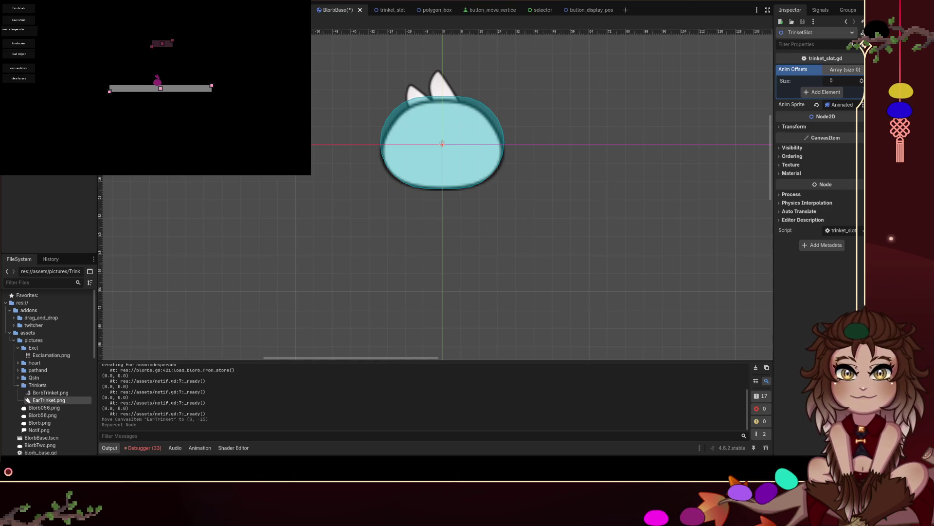
key(ctrl+z)
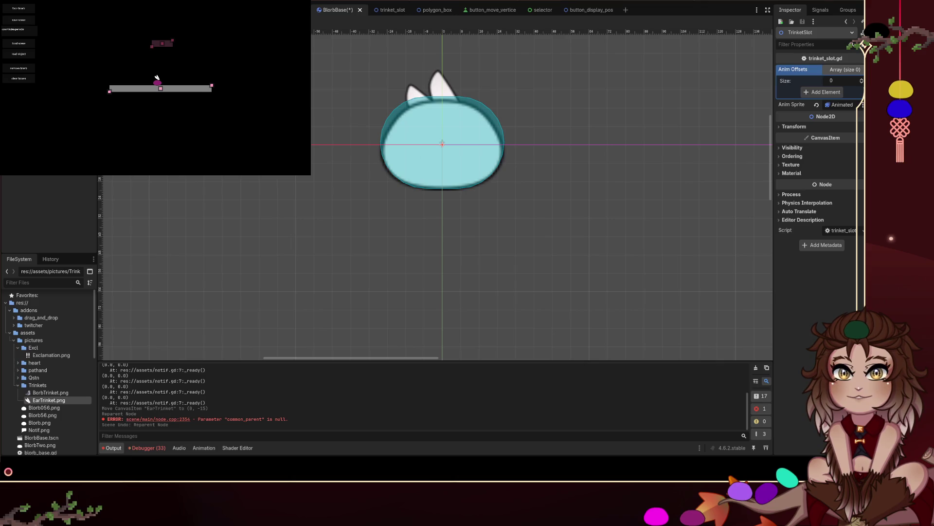
click(441, 84)
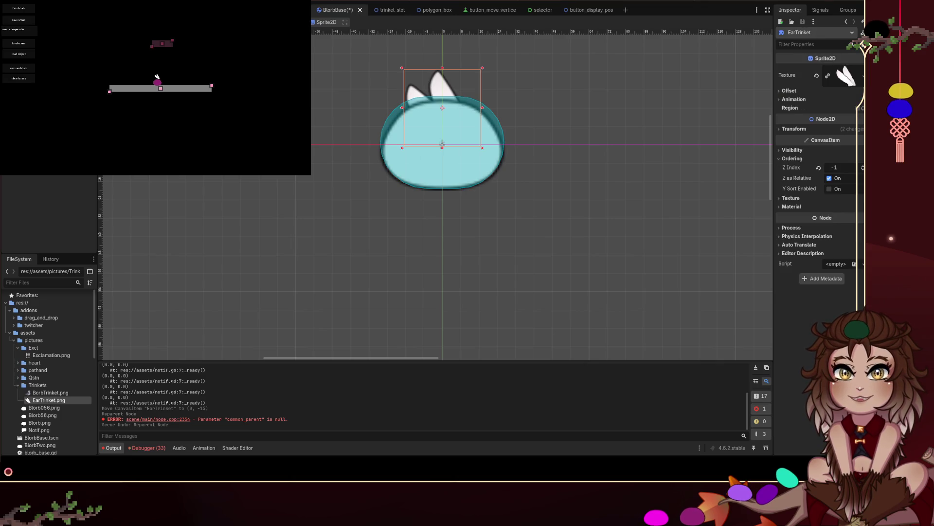
key(ctrl+F3)
click(377, 206)
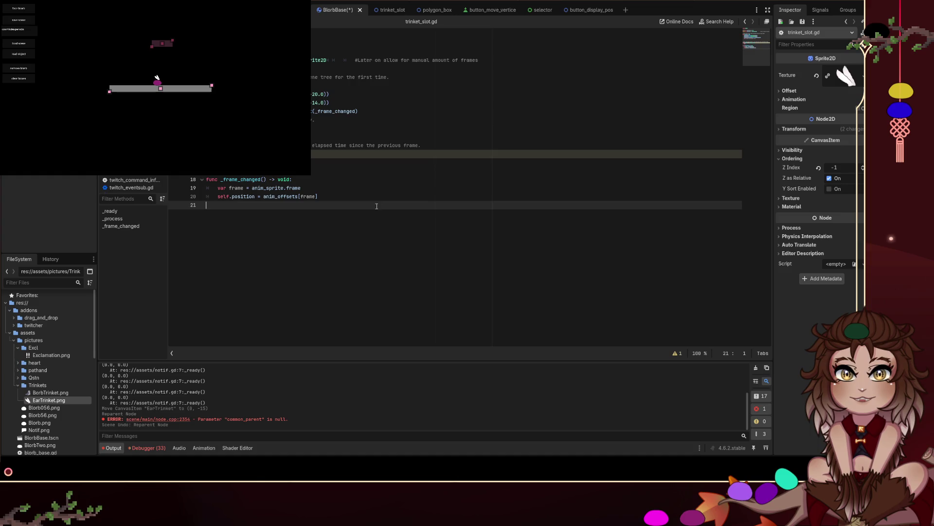
Step: Add a func _copy_modulation() -> void: header in trinket_slot.gd with an empty body line
key(Return)
text(func _copy_m)
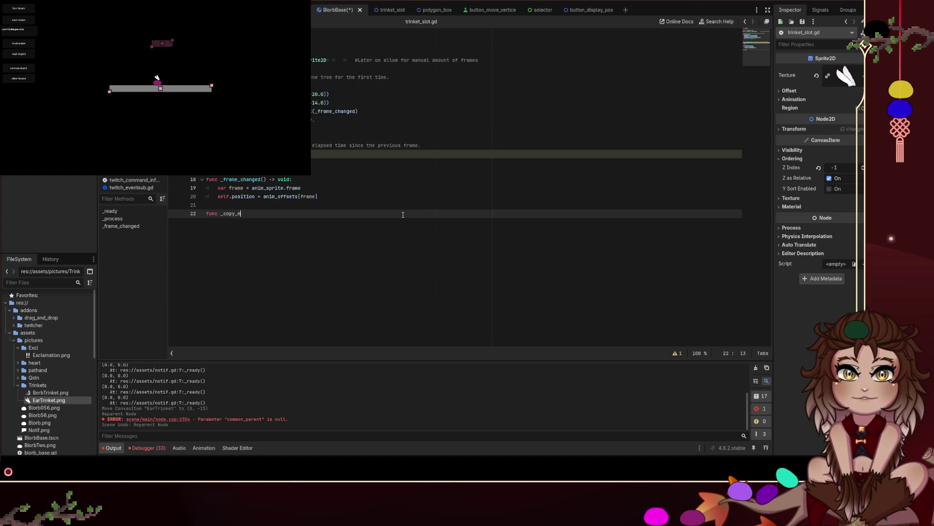
text(odulation())
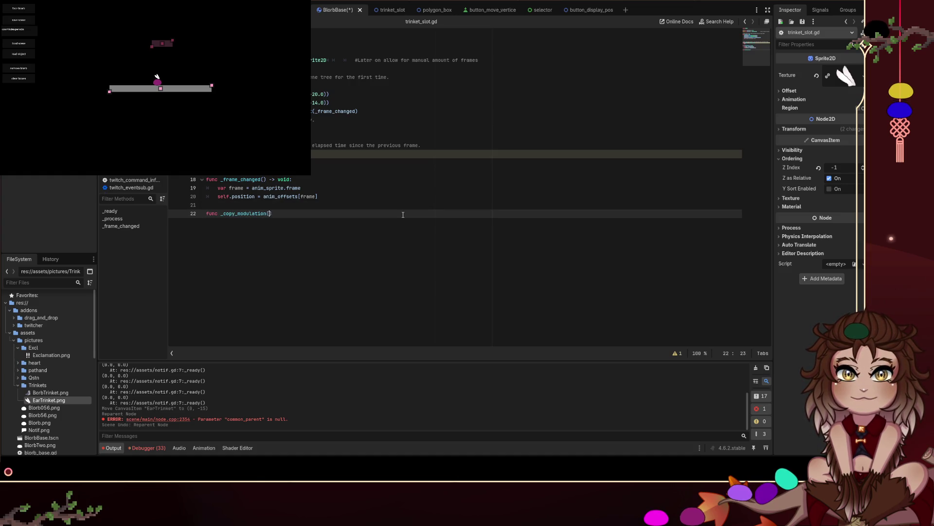
text( -> void:)
key(Return)
text(pass)
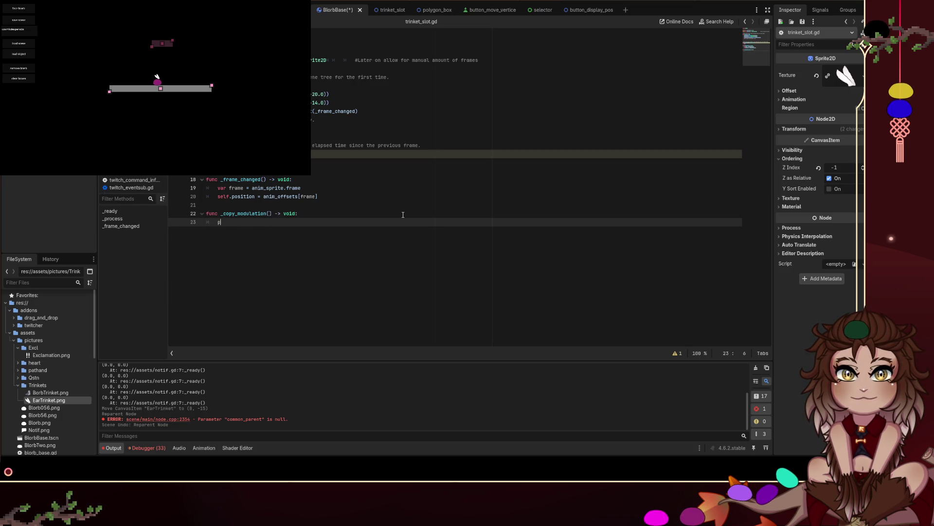
key(Return)
key(ctrl+z)
key(BackSpace)
key(BackSpace)
key(BackSpace)
Step: Write the body self.modulate = anim_sprite.modulate using code completion
text(self.mod)
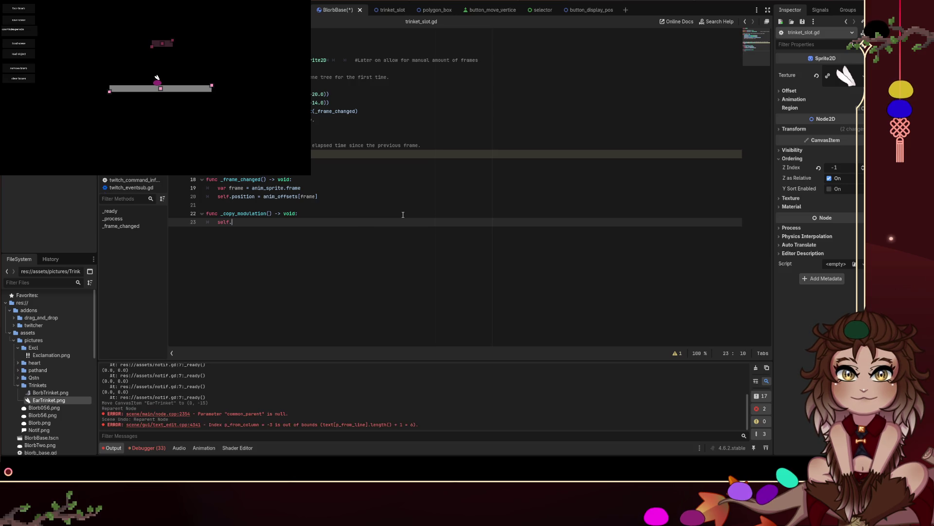
key(Return)
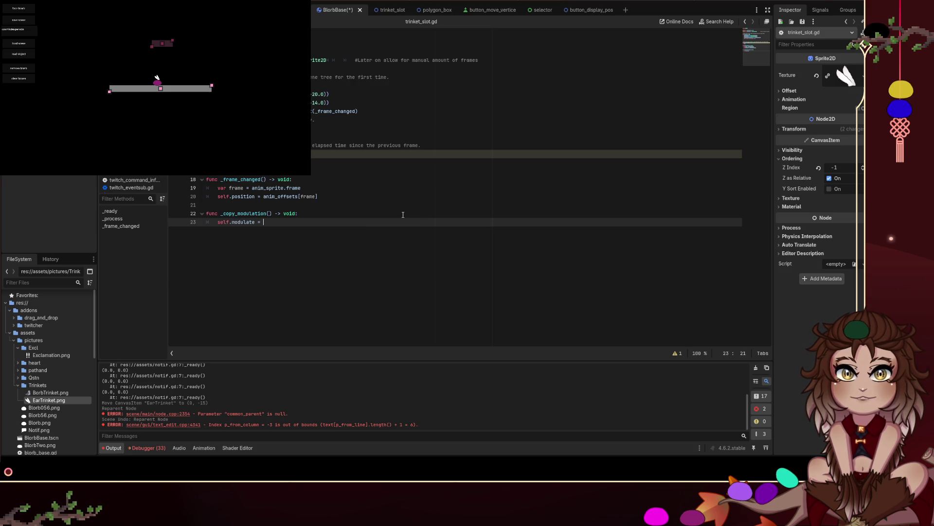
text(anim_s)
key(Return)
text(mod)
key(Return)
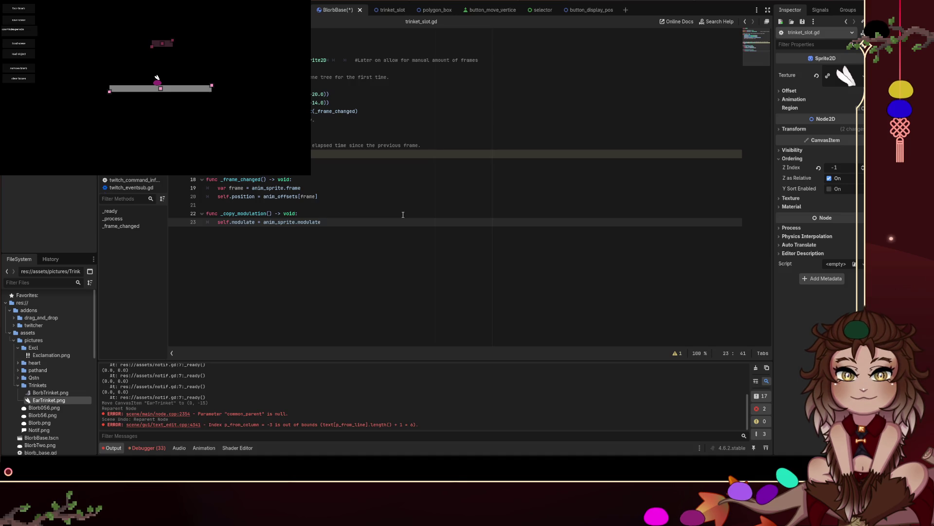
Step: Insert a blank line after line 10 and save trinket_slot.gd
click(385, 114)
key(Return)
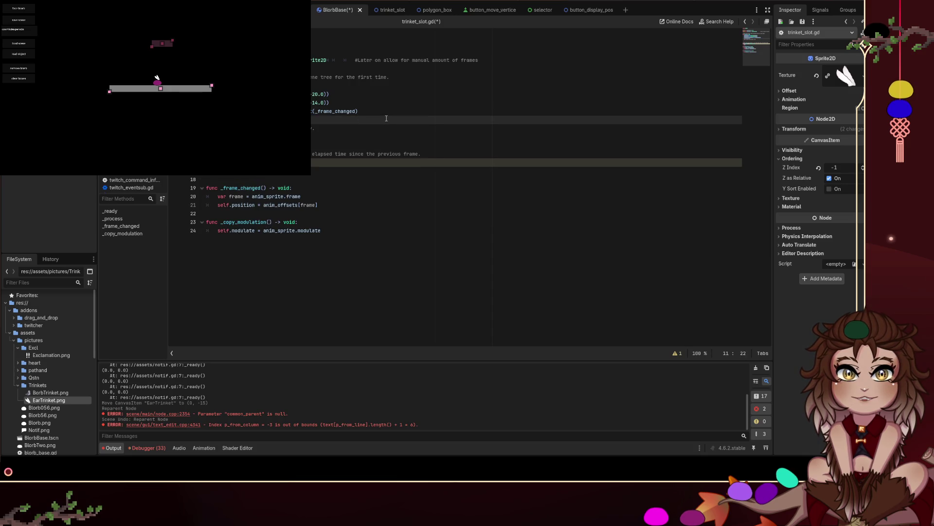
click(381, 128)
key(ctrl+s)
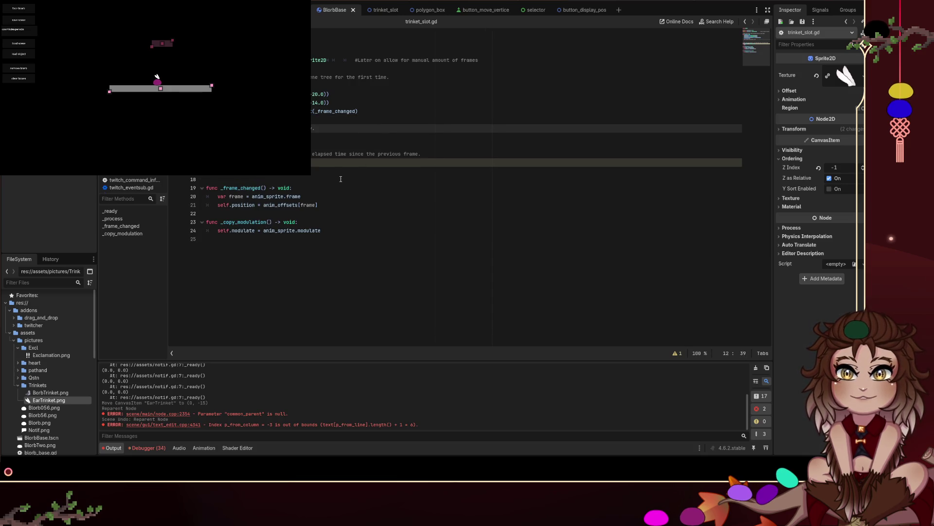
Step: In the 2D view, set the ear trinket sprite's Position y to 0
click(372, 4)
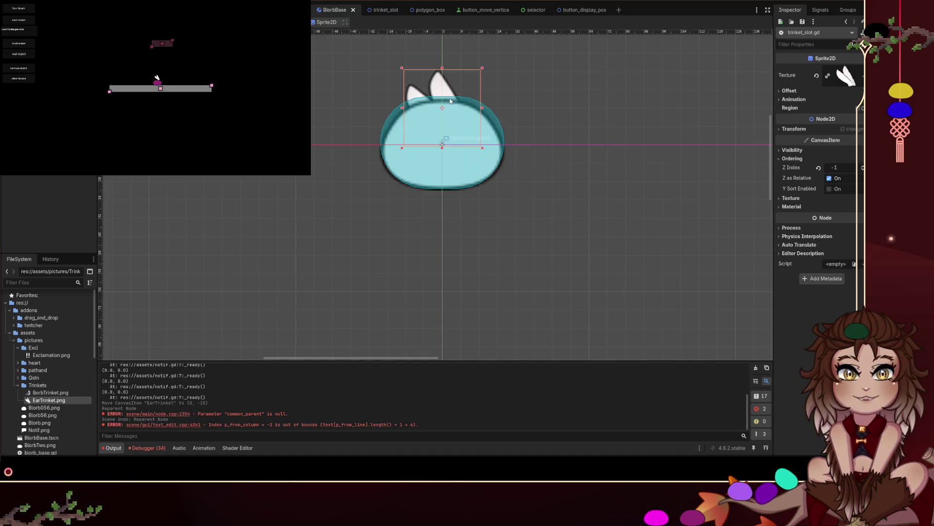
click(806, 129)
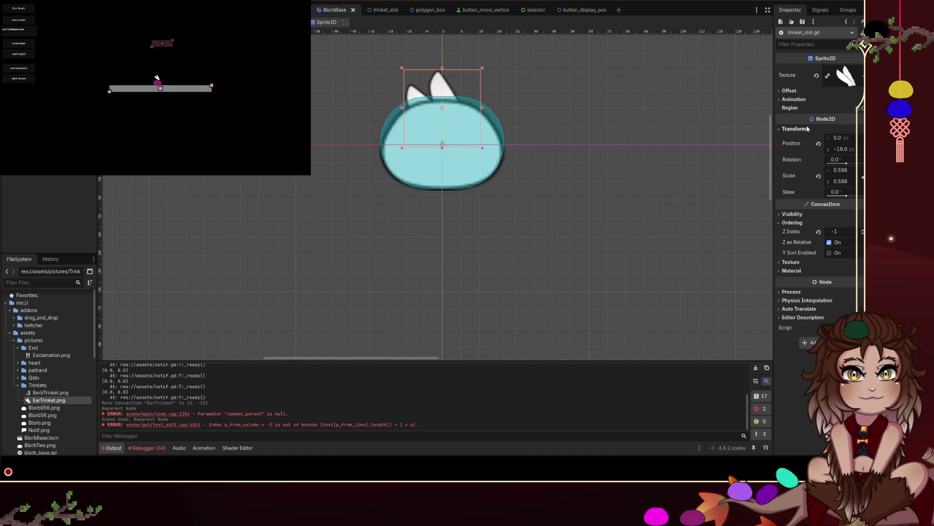
click(840, 149)
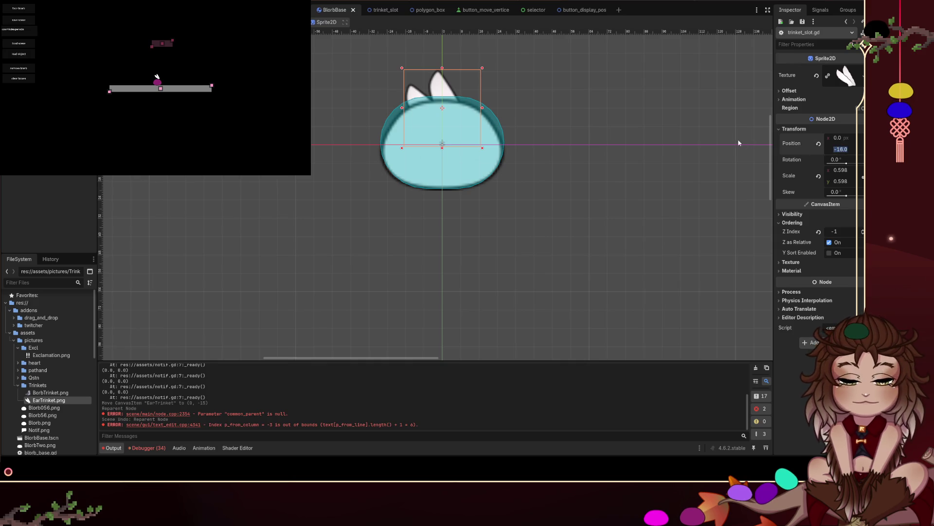
text(0)
key(Return)
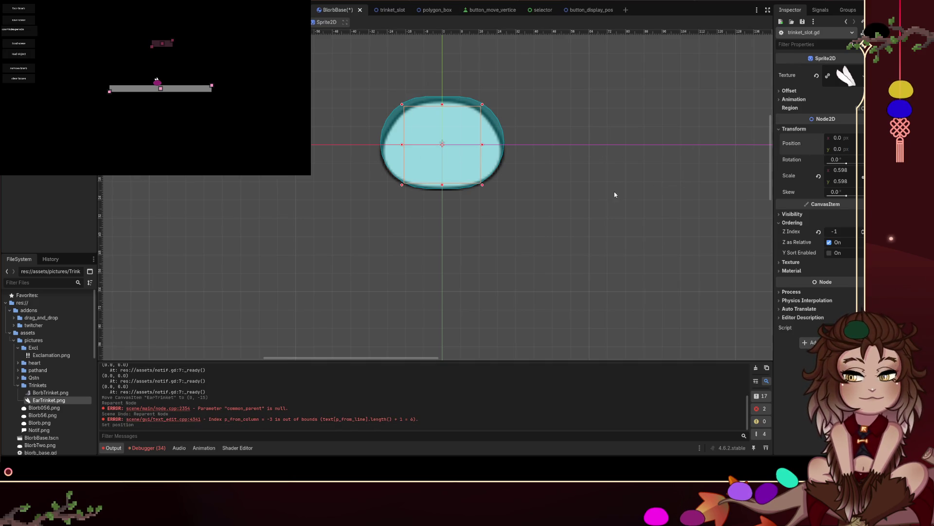
click(613, 194)
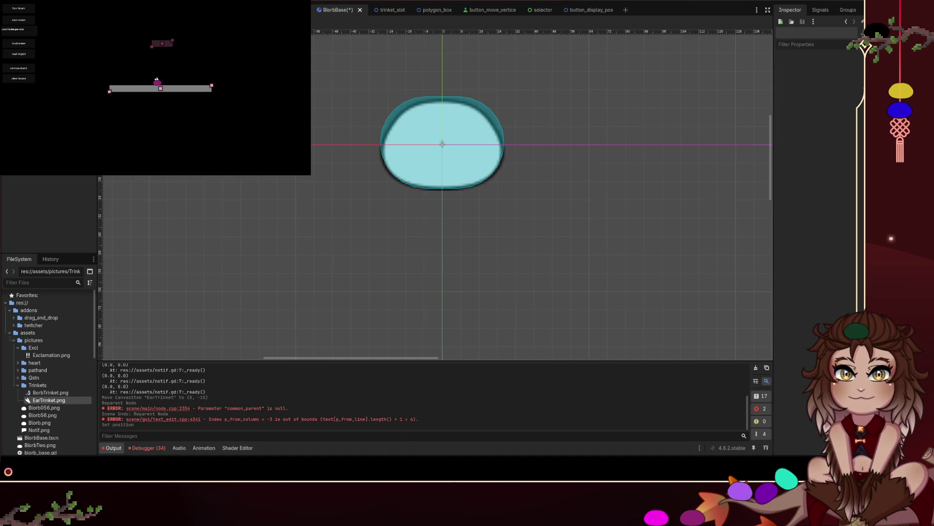
Step: Move the purple blob, remove it from the game, and relaunch the game with F5
drag(157, 79, 160, 79)
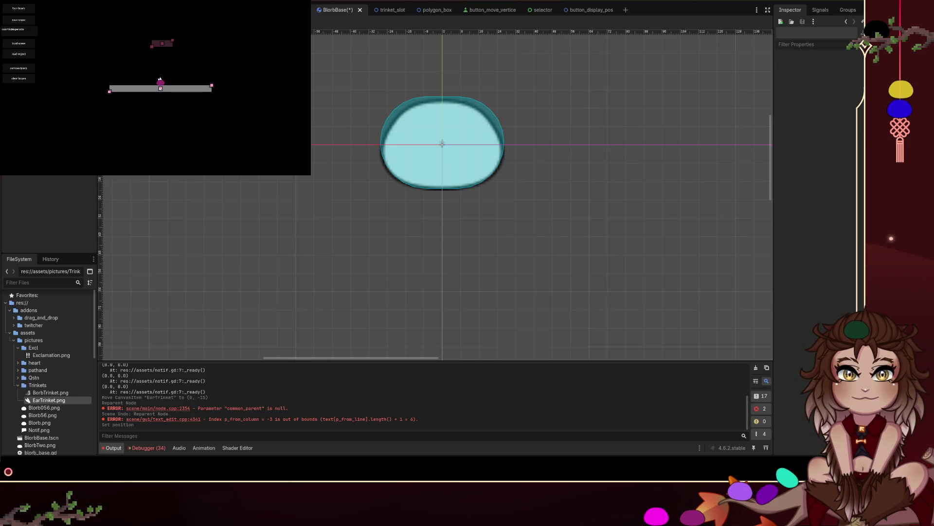
click(18, 68)
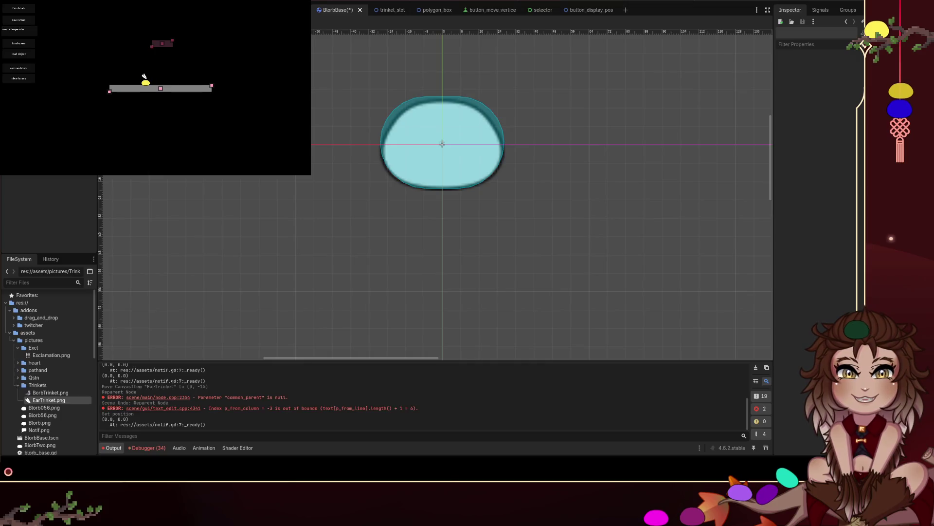
key(F5)
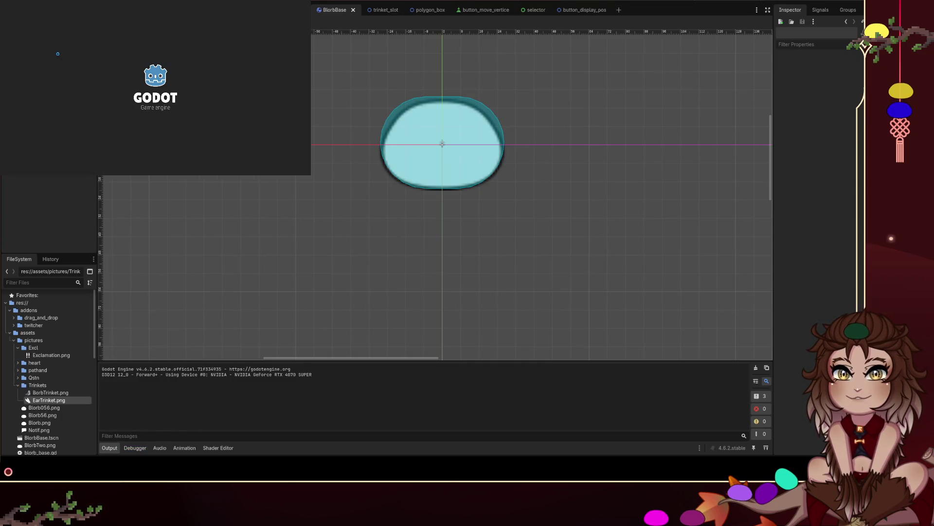
Step: Add a hitbox in the running game and maximise the game window to show the bunny-eared blorbs
right_click(59, 56)
click(76, 63)
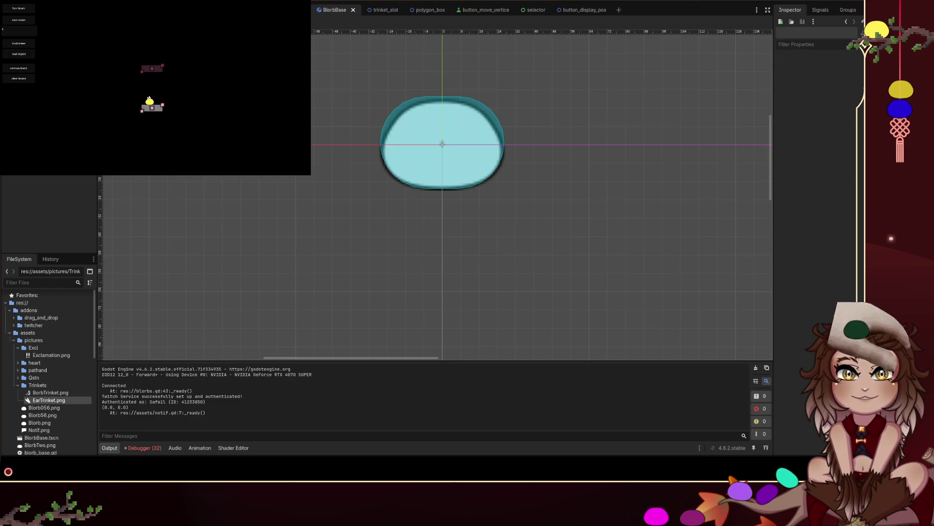
key(ctrl+F3)
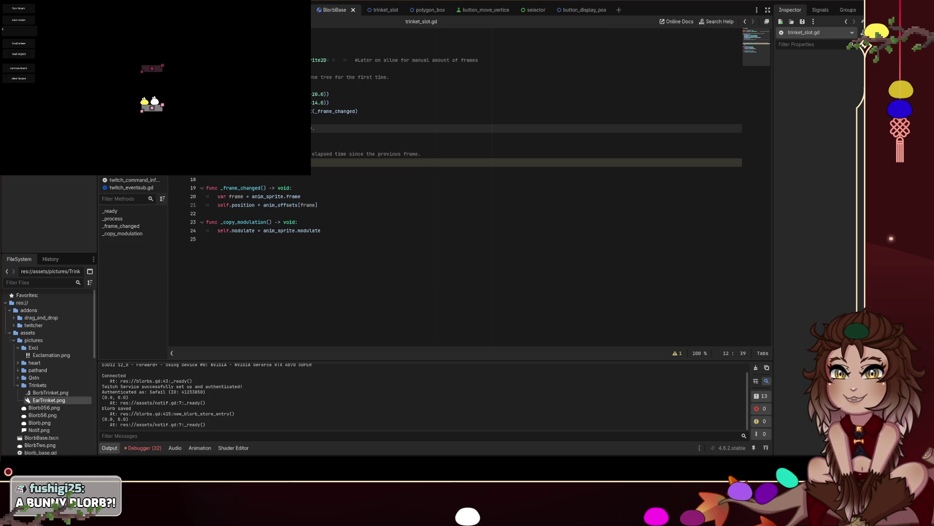
key(super+Up)
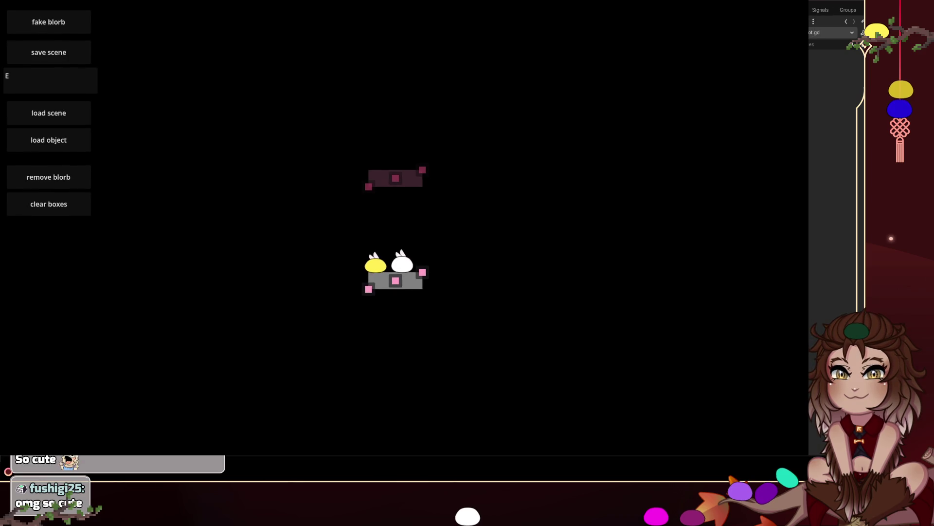
Step: Drag the yellow blorb onto the white blorb in the running game
drag(379, 266, 395, 227)
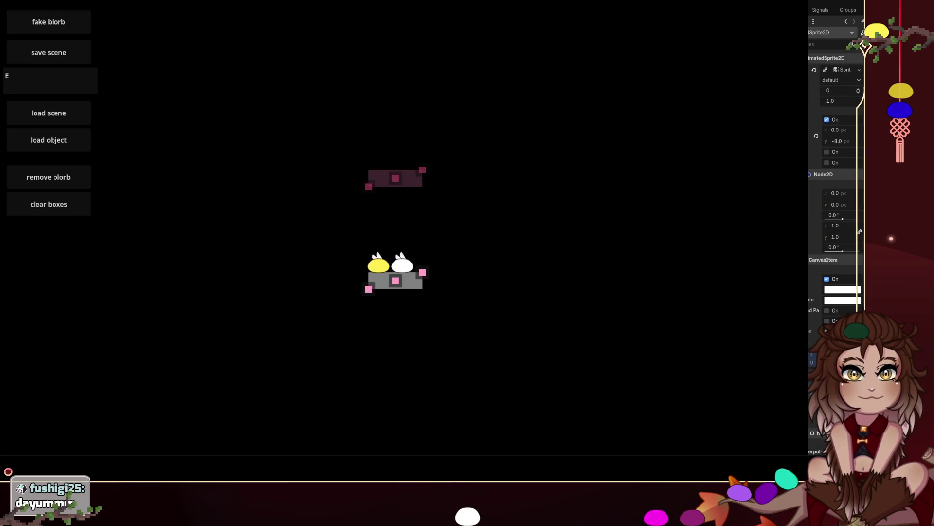
Step: Select the yellow blorb, then its trinket_slot node, to inspect the live position y of -14
scroll(836, 195, down, 2)
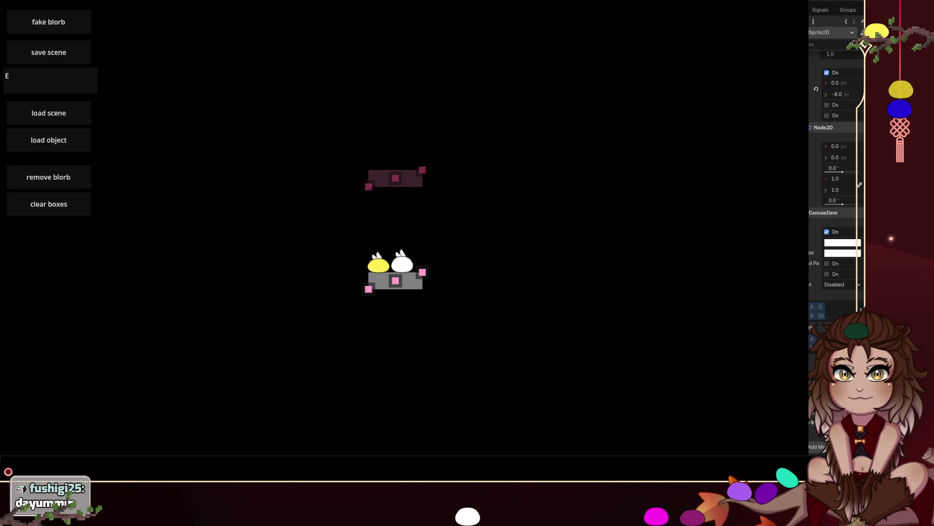
click(378, 262)
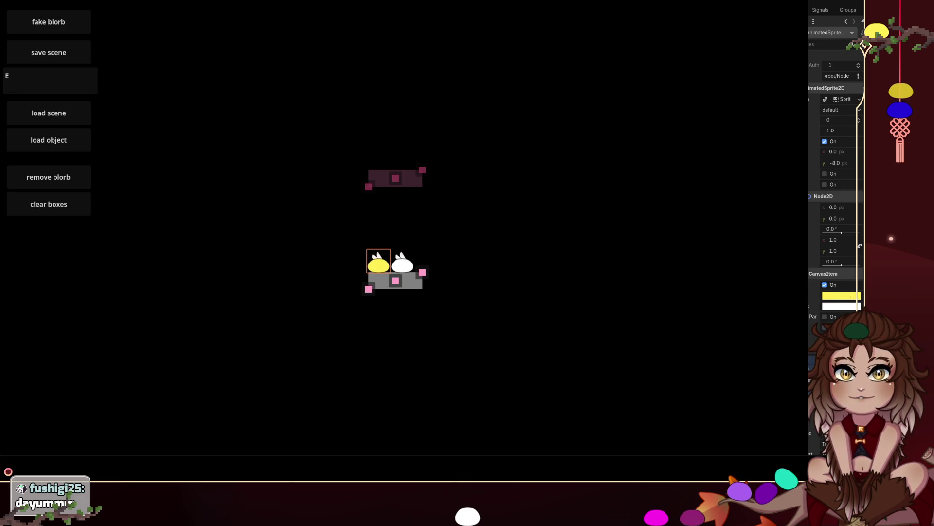
click(381, 258)
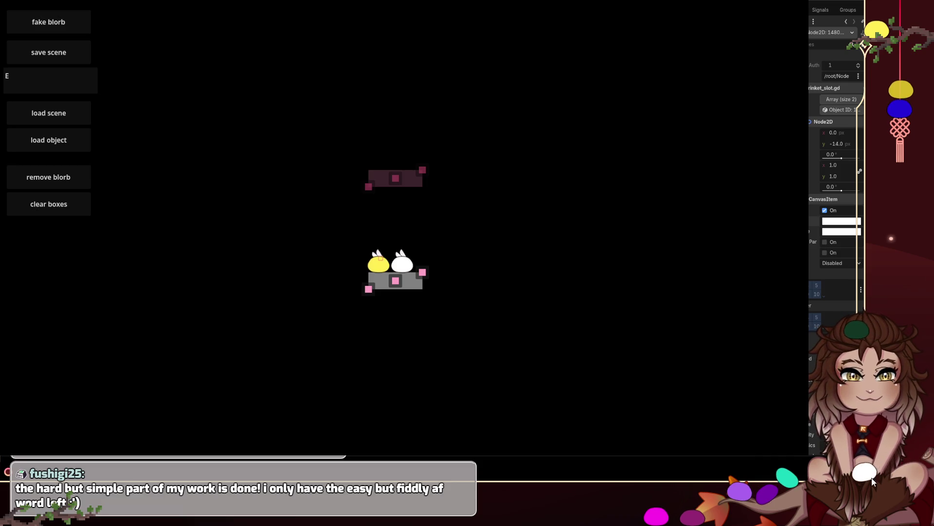
Step: Drag the white and yellow blorbs around the avatar's head and lap in the game
mouse_move(897, 456)
mouse_down()
mouse_move(904, 358)
mouse_move(851, 285)
mouse_move(858, 303)
mouse_up()
mouse_move(900, 91)
mouse_down()
mouse_move(905, 82)
mouse_move(913, 116)
mouse_move(915, 457)
mouse_move(860, 469)
mouse_move(895, 431)
mouse_up()
mouse_move(887, 471)
mouse_down()
mouse_move(853, 456)
mouse_move(830, 428)
mouse_move(820, 432)
mouse_move(850, 410)
mouse_move(877, 412)
mouse_move(915, 288)
mouse_move(870, 267)
mouse_move(849, 292)
mouse_move(851, 284)
mouse_move(860, 280)
mouse_move(870, 298)
mouse_move(860, 302)
mouse_up()
mouse_move(857, 460)
mouse_down()
mouse_move(906, 413)
mouse_move(909, 309)
mouse_move(893, 286)
mouse_move(867, 279)
mouse_move(861, 289)
mouse_up()
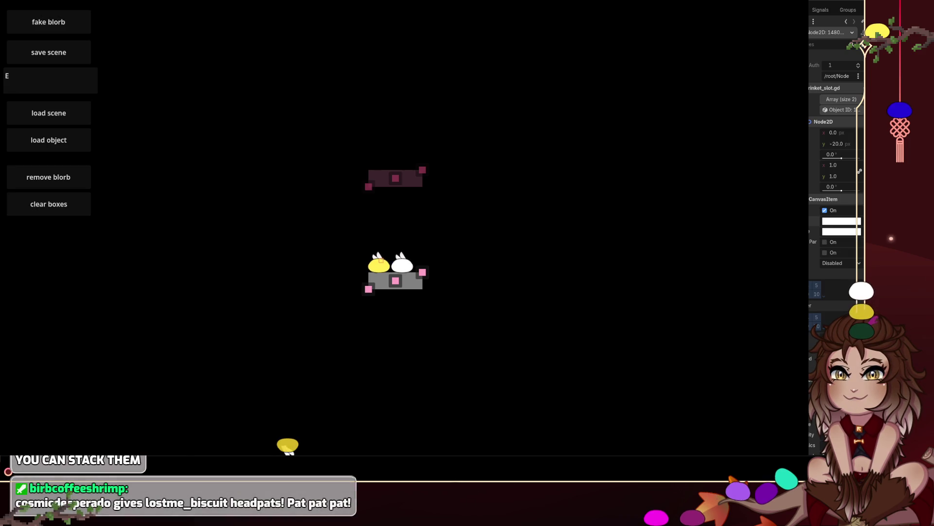
Step: Restore the game window size, make the yellow blorb jump, and stack it on the white blorb
key(super+Down)
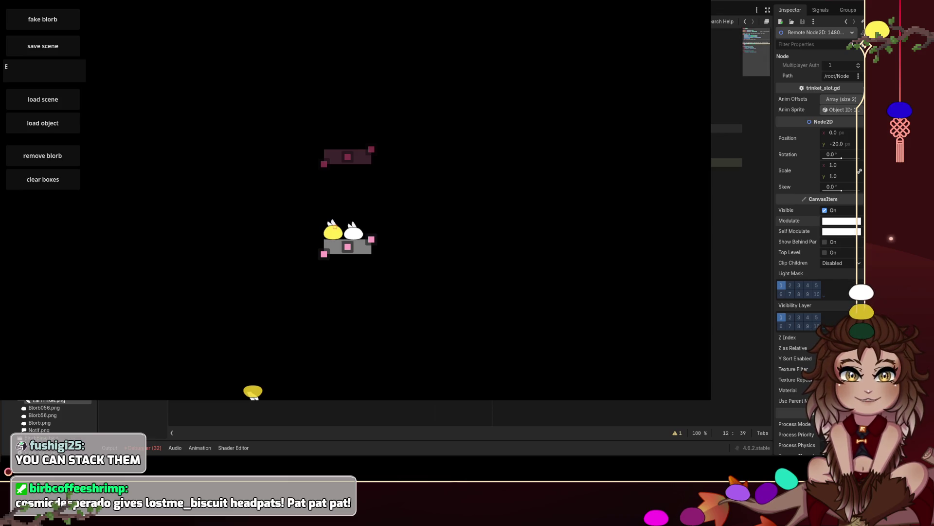
click(723, 392)
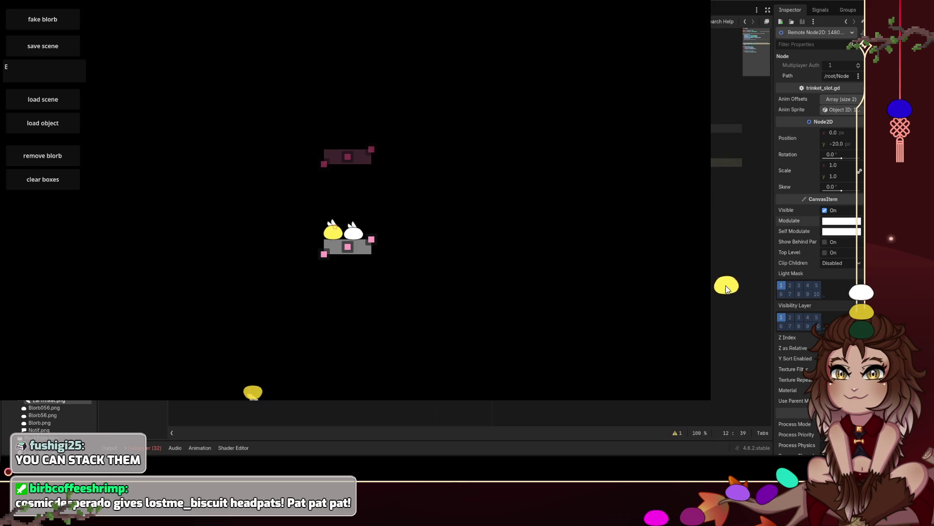
click(758, 309)
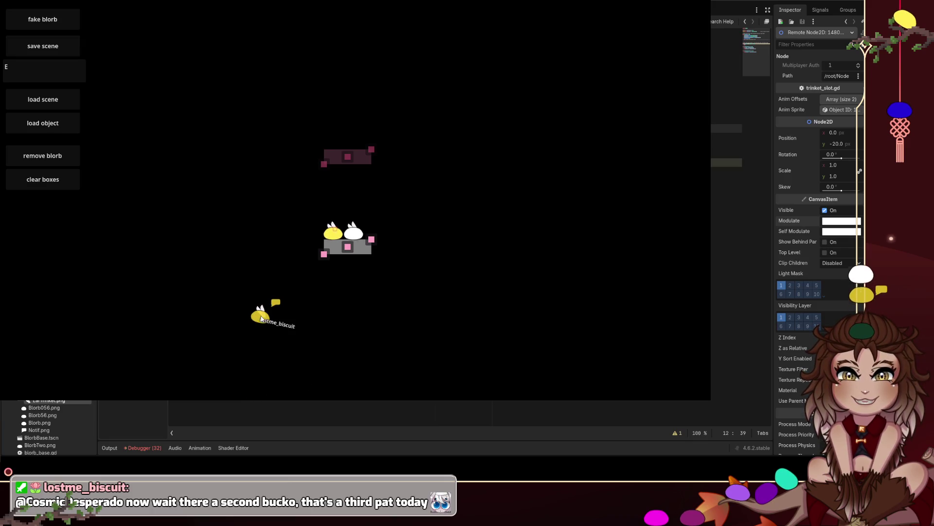
mouse_move(260, 326)
mouse_down()
mouse_move(309, 139)
mouse_move(334, 147)
mouse_move(354, 205)
mouse_up()
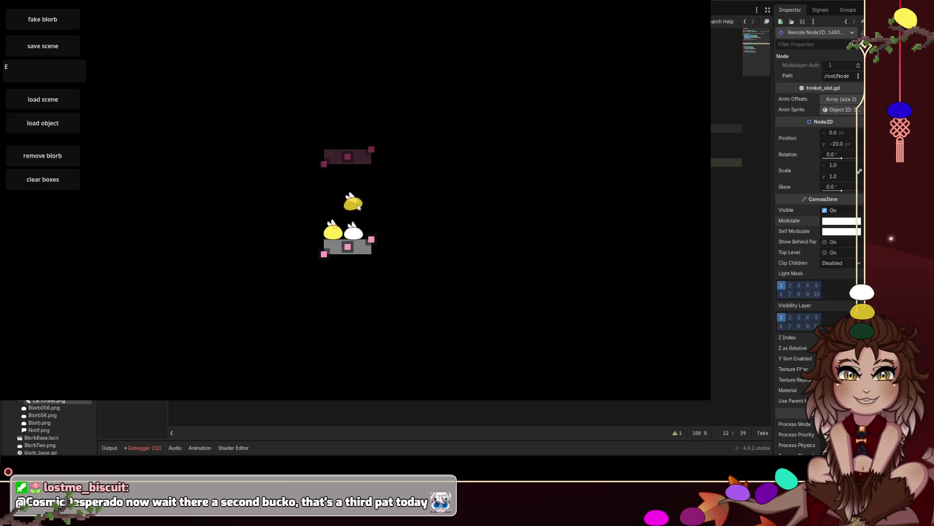
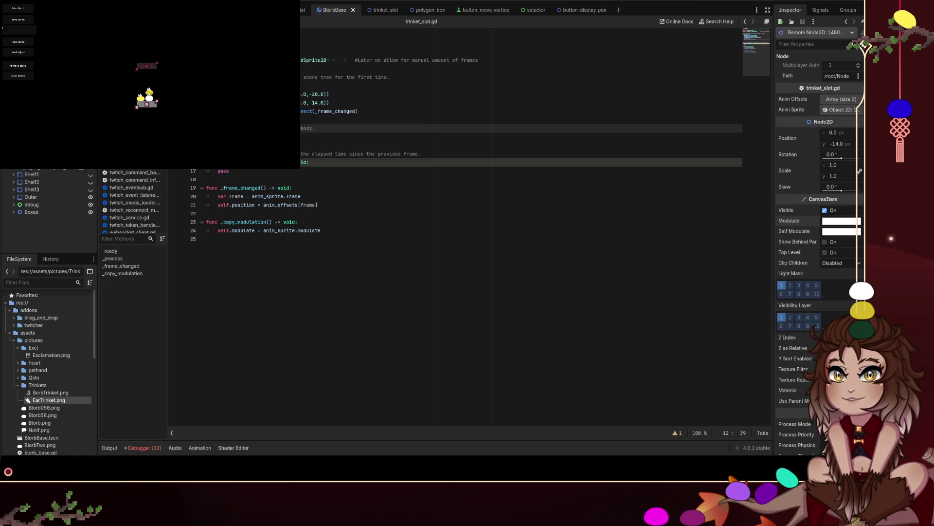
Step: Switch from Godot's trinket_slot.gd script to the Blender window with the cat model
key(alt+Tab)
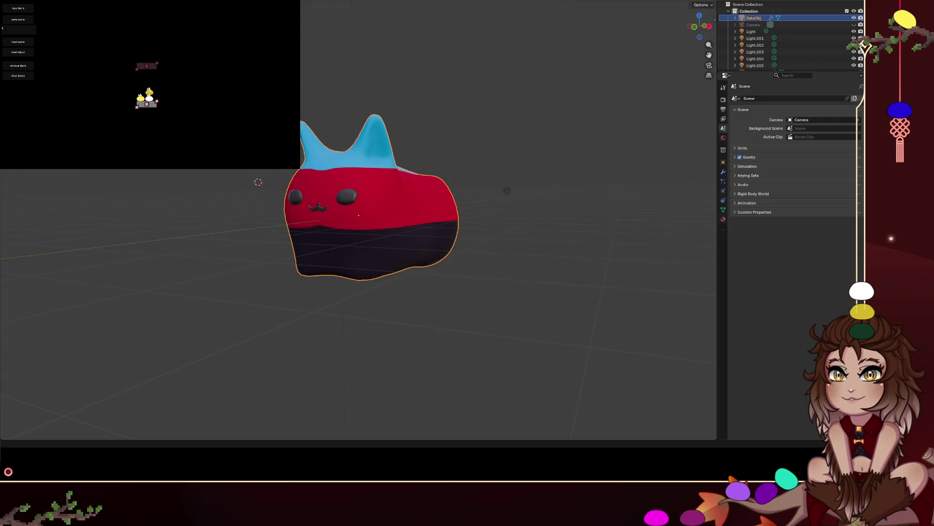
Step: Open the cat's Subdivision modifier settings and drop its levels to 0
mouse_move(350, 214)
mouse_down()
mouse_move(370, 213)
mouse_move(297, 220)
mouse_move(392, 240)
mouse_move(311, 224)
mouse_move(376, 201)
mouse_move(678, 180)
mouse_up()
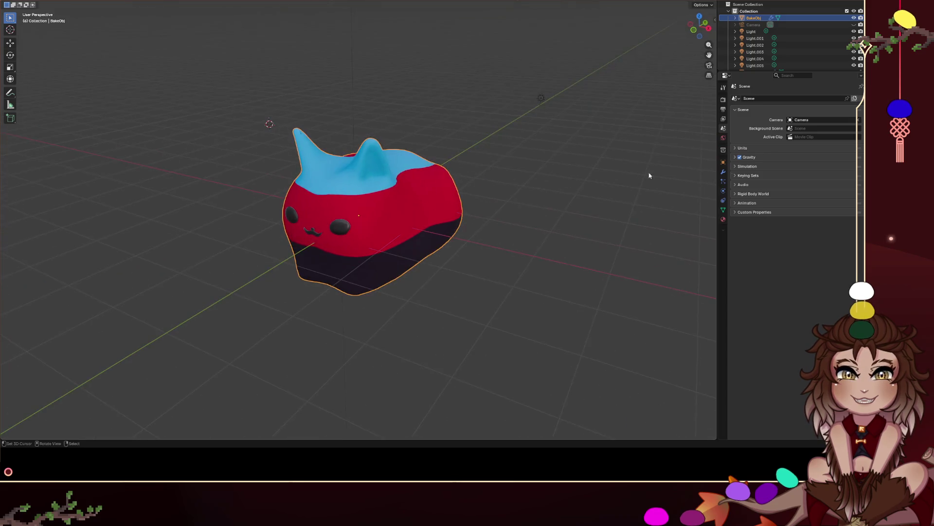
click(723, 162)
click(723, 172)
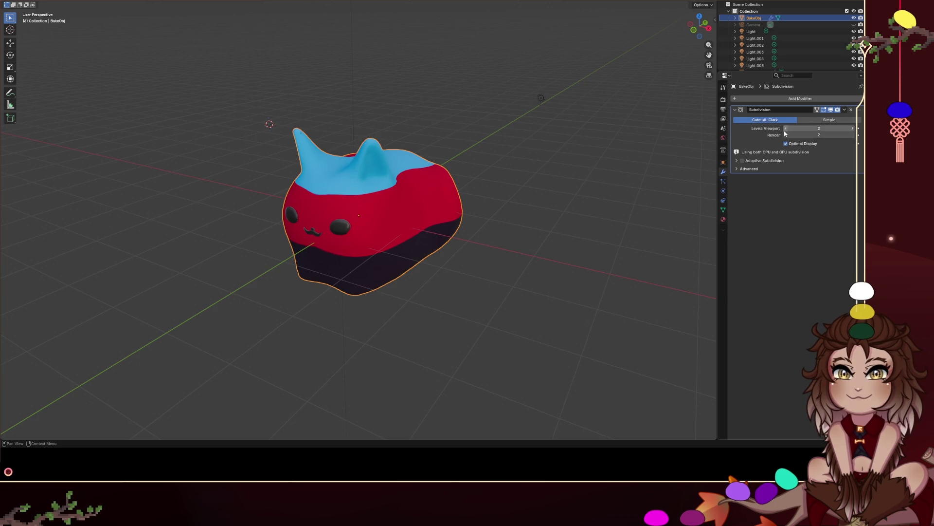
drag(785, 136, 745, 129)
scroll(612, 170, right, 10)
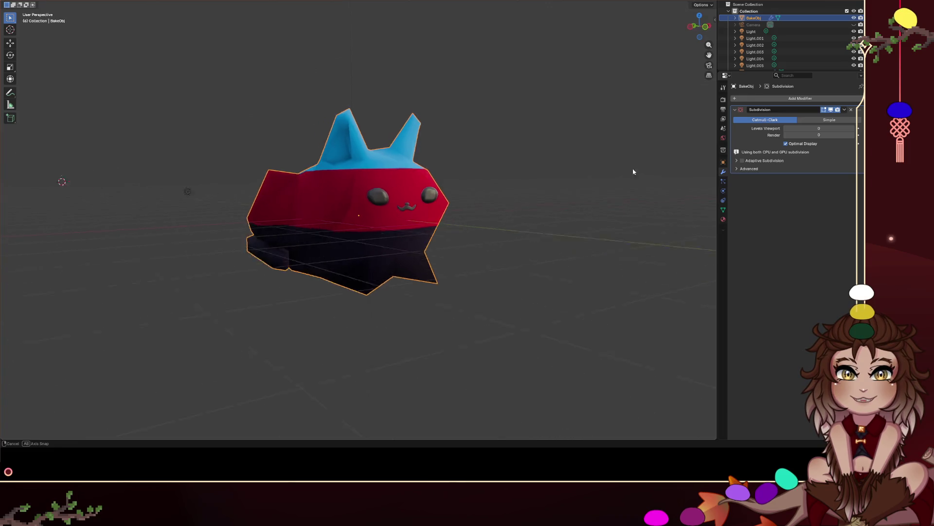
Step: Enter Edit Mode on the cat mesh and clear the selection
key(Tab)
scroll(583, 172, right, 10)
key(a)
key(alt+a)
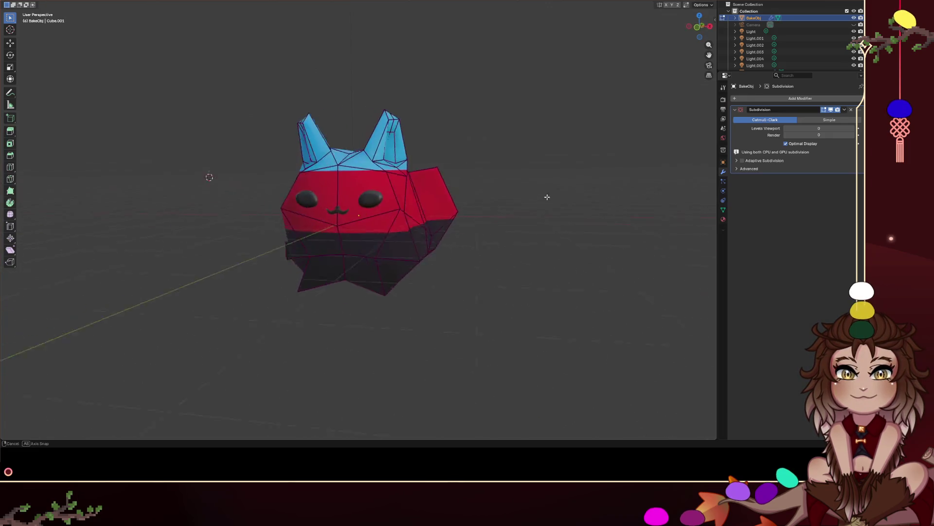
scroll(618, 243, right, 10)
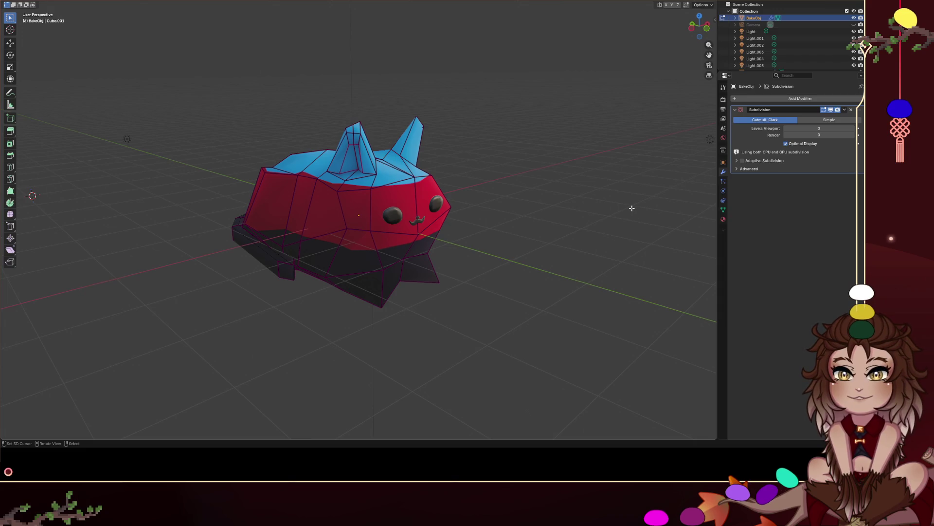
Step: Set the Subdivision Levels Viewport and Render both to 2
double_click(818, 128)
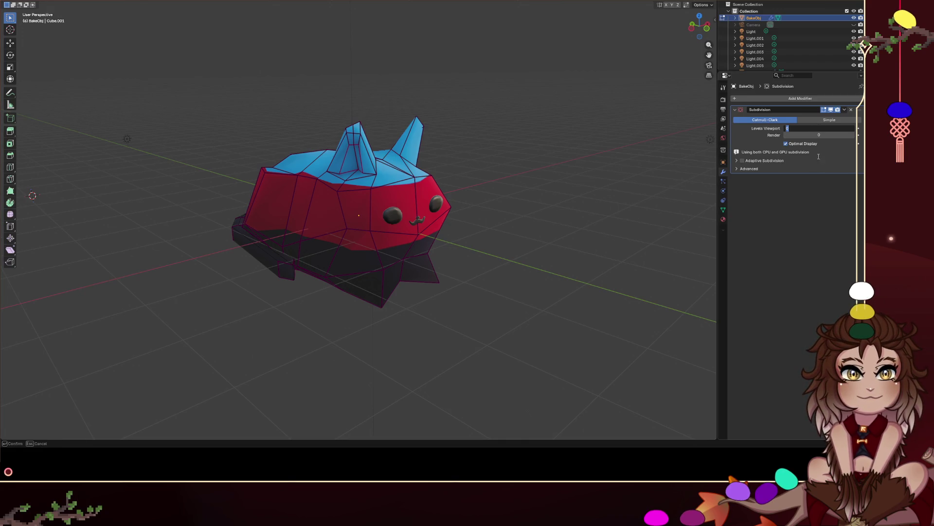
text(2)
key(Return)
double_click(818, 135)
text(2)
key(Return)
scroll(545, 186, left, 3)
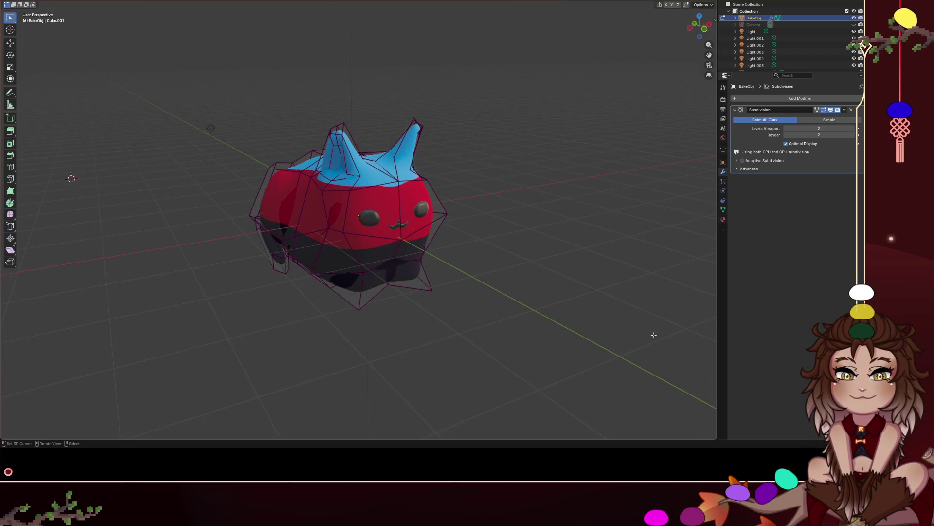
Step: Split the 3D view horizontally, enlarge the lower half, and set it to Object Mode
right_click(719, 345)
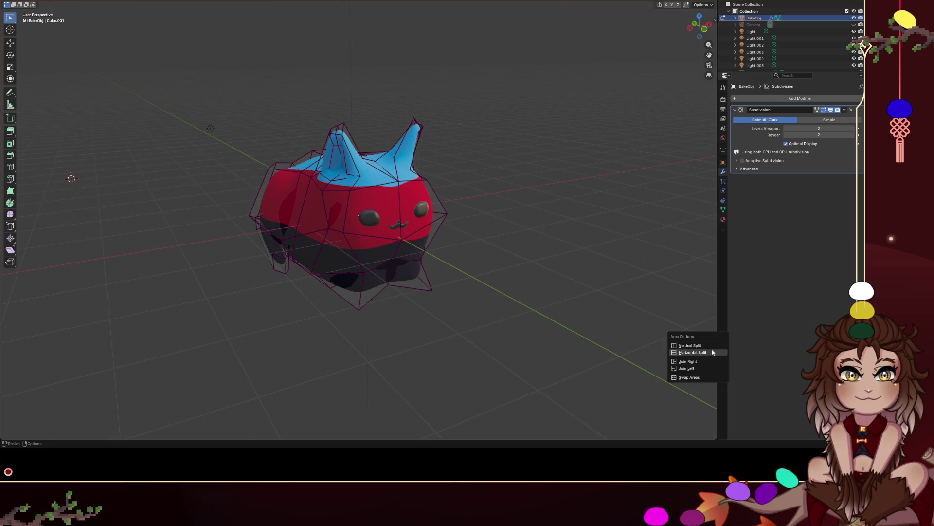
click(696, 352)
click(356, 365)
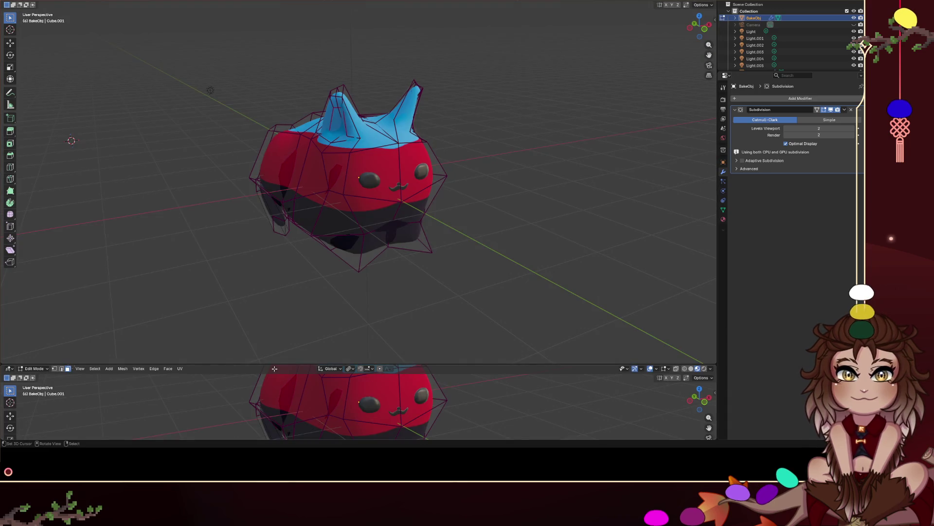
drag(3, 365, 4, 261)
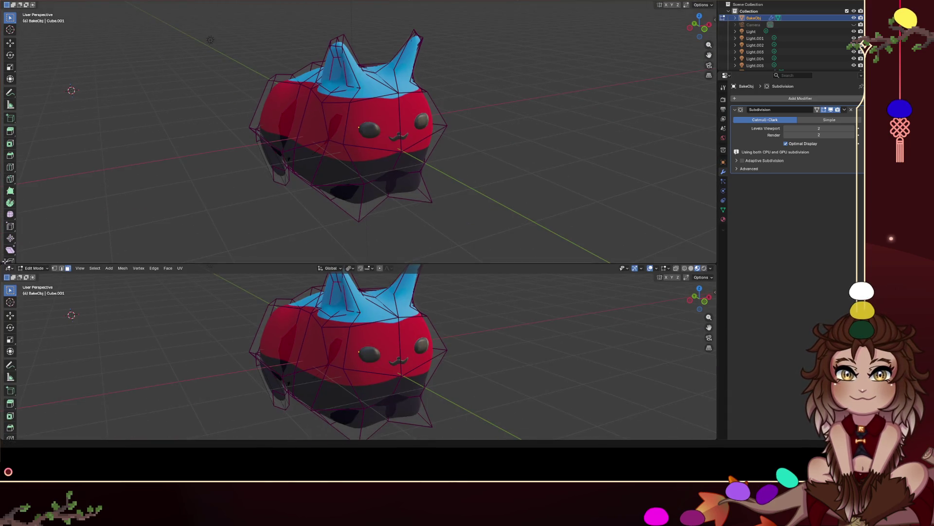
click(33, 268)
click(33, 276)
Step: Turn the lower area into the Shader Editor and link Prideflag.png Color to Base Color
click(26, 268)
click(9, 268)
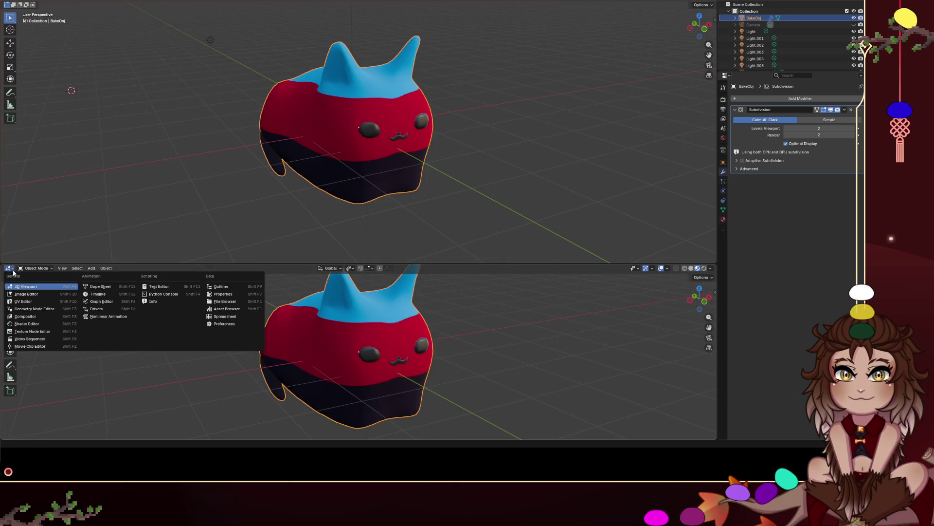
click(33, 325)
scroll(319, 397, up, 4)
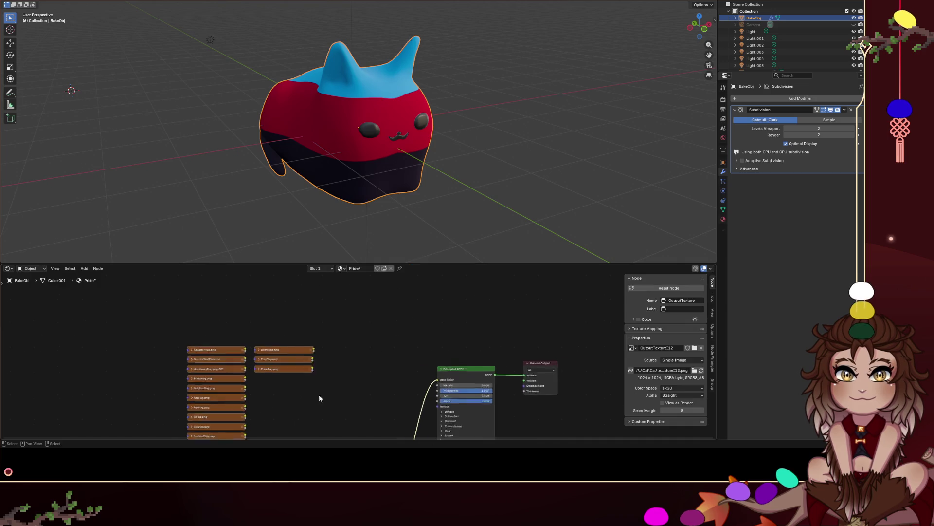
scroll(370, 360, down, 2)
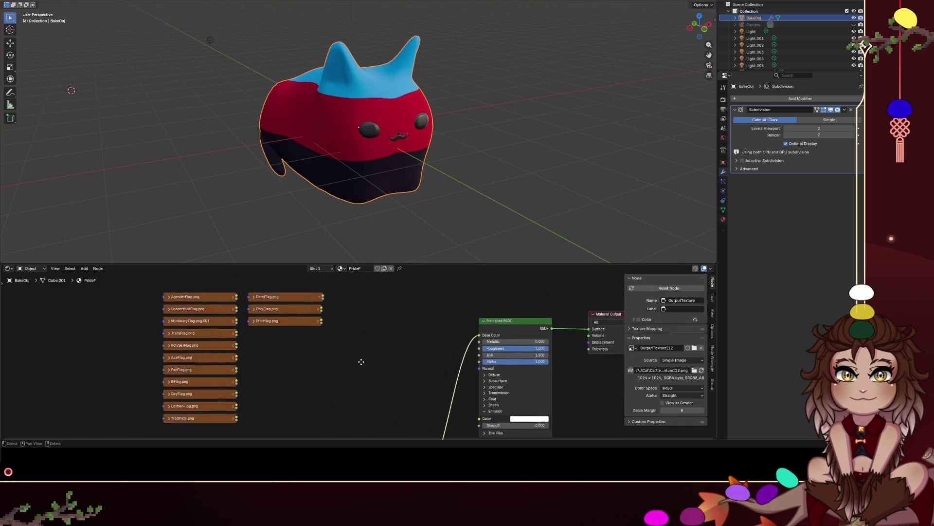
drag(314, 303, 476, 319)
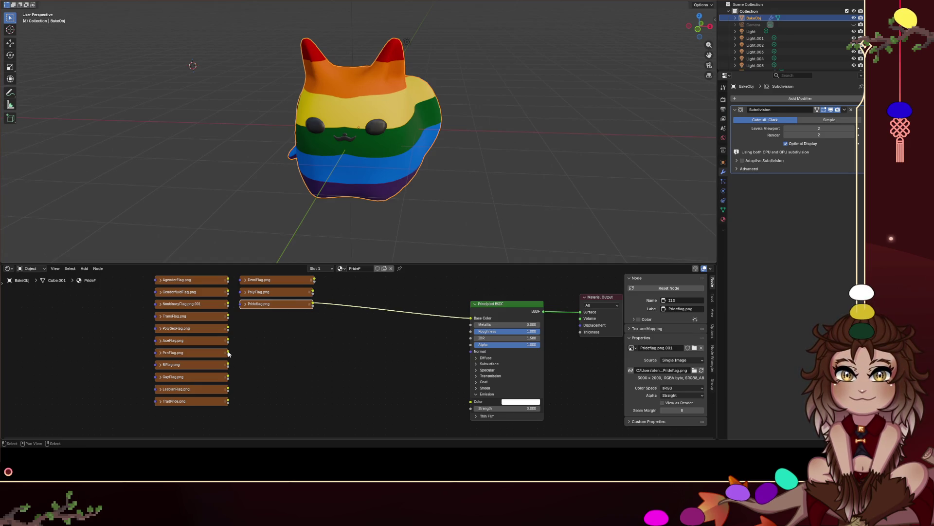
Step: Drop both Subdivision levels to 0 and feed TransFlag.png Color into Base Color
click(804, 128)
text(0)
key(Tab)
text(0)
key(Return)
mouse_move(429, 153)
mouse_down()
mouse_move(388, 142)
mouse_move(463, 166)
mouse_move(487, 163)
mouse_up()
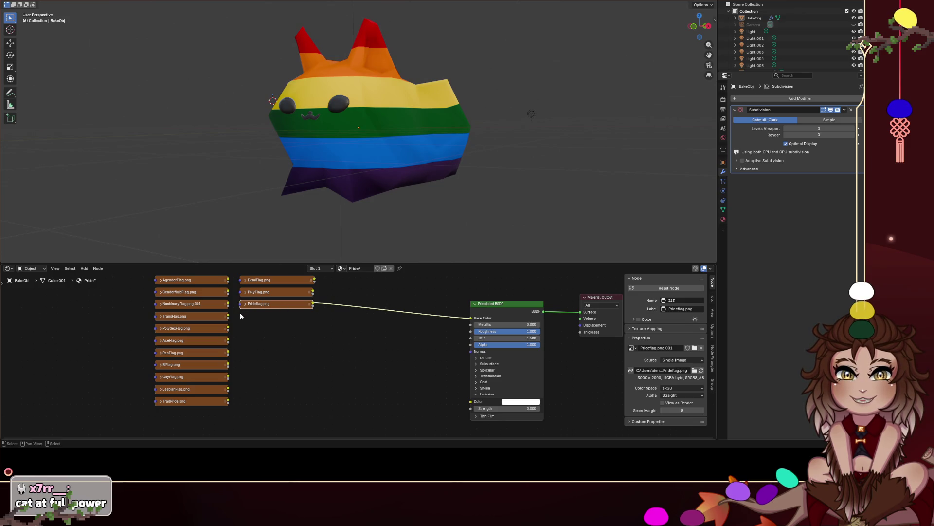
drag(228, 316, 470, 318)
mouse_move(480, 207)
mouse_down()
mouse_move(553, 205)
mouse_move(327, 177)
mouse_move(421, 219)
mouse_move(252, 146)
mouse_move(216, 148)
mouse_up()
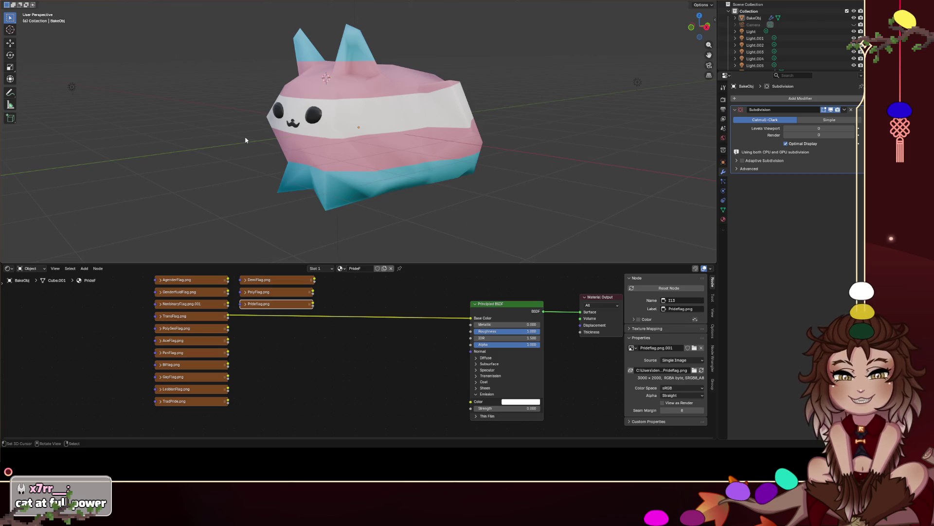
Step: Raise viewport and render Subdivision levels back to 2, then return to Godot
click(851, 128)
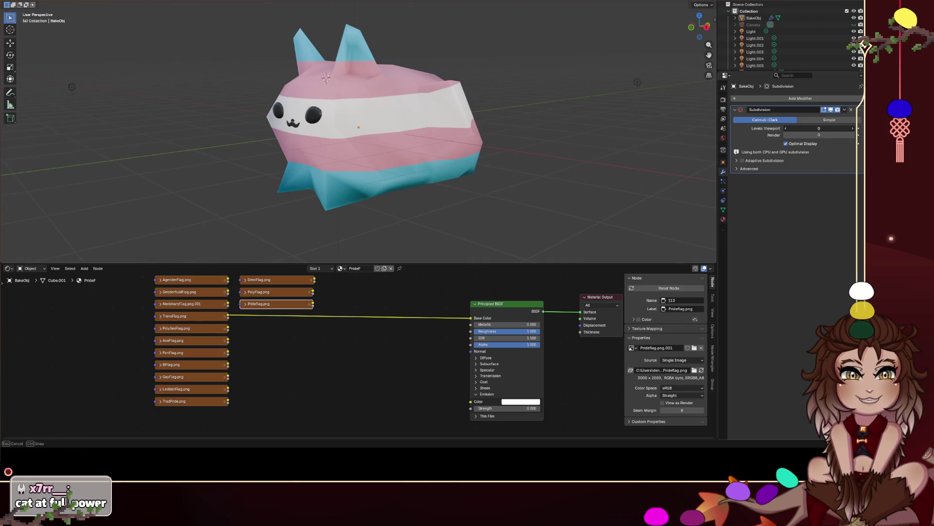
click(852, 135)
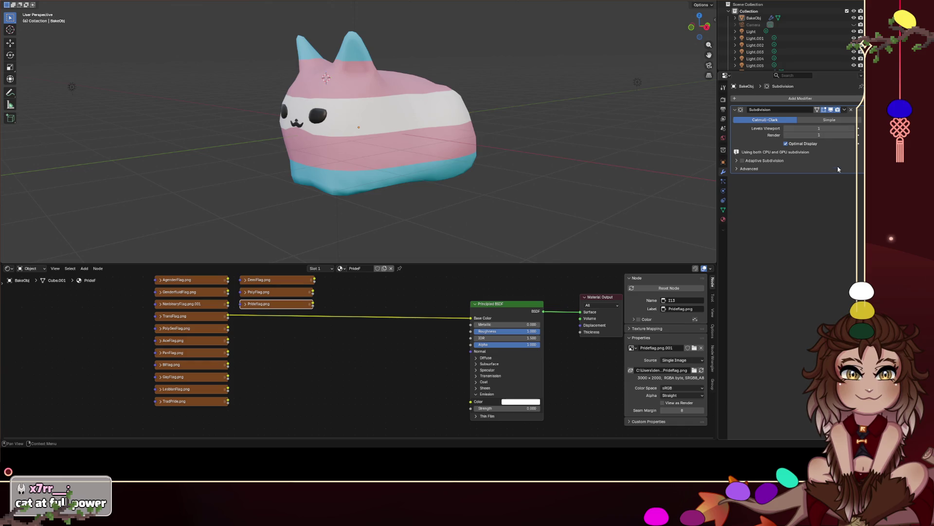
click(852, 128)
click(859, 135)
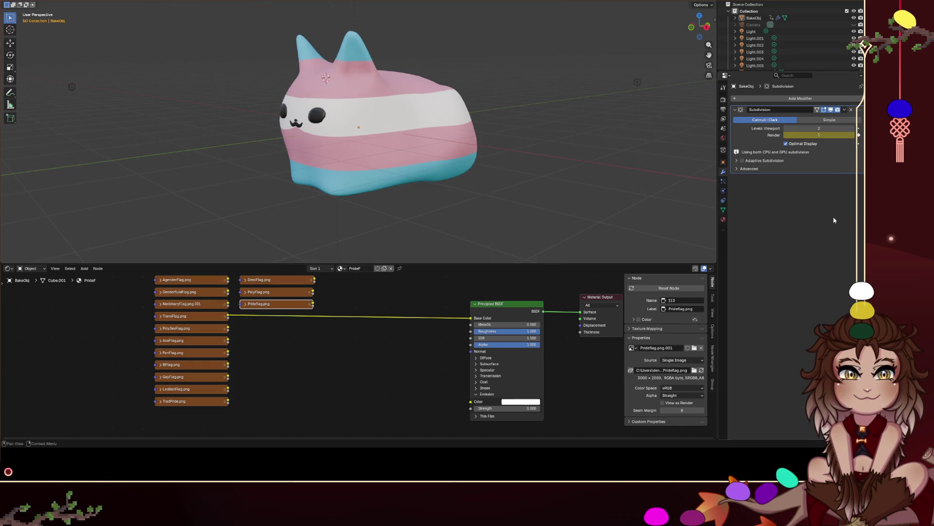
click(859, 135)
click(852, 135)
mouse_move(560, 146)
mouse_down()
mouse_move(612, 148)
mouse_move(559, 183)
mouse_move(477, 146)
mouse_move(570, 176)
mouse_move(572, 145)
mouse_up()
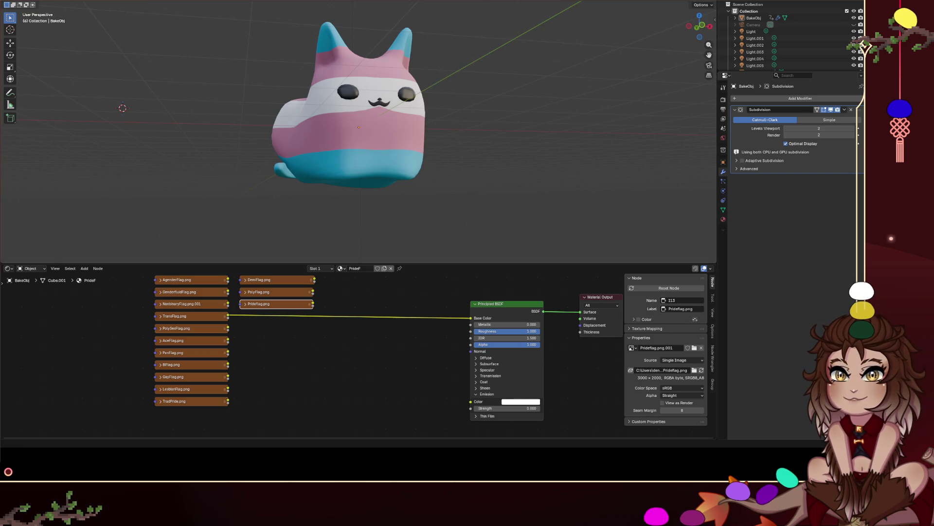
key(alt+Tab)
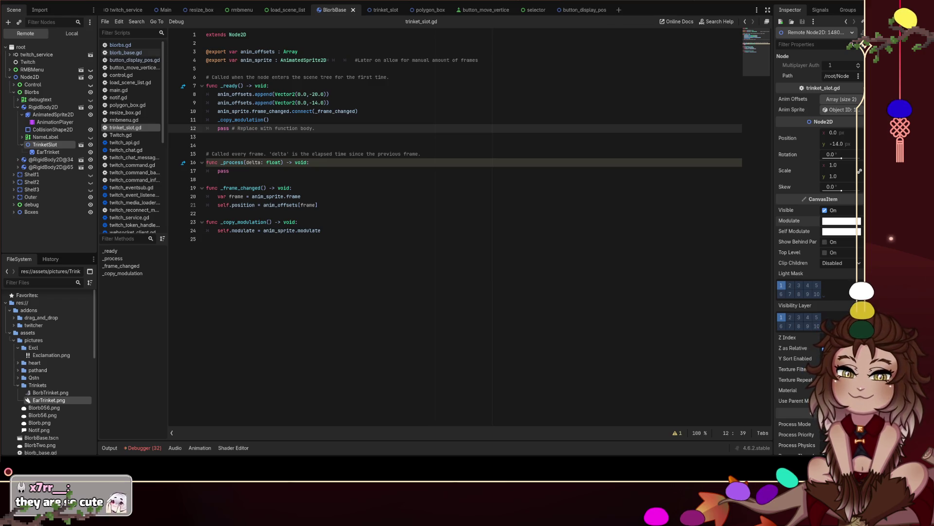
Step: Save trinket_slot.gd with its _copy_modulation call in place
click(422, 343)
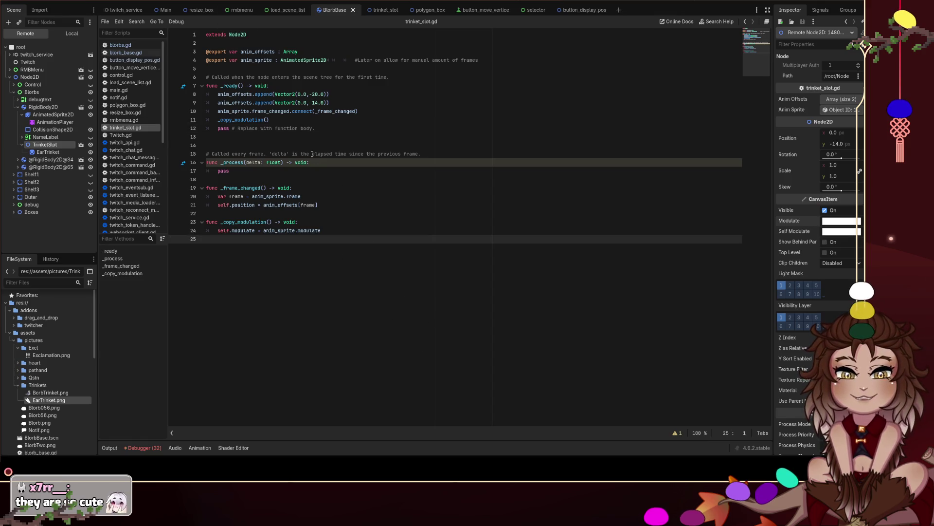
click(314, 138)
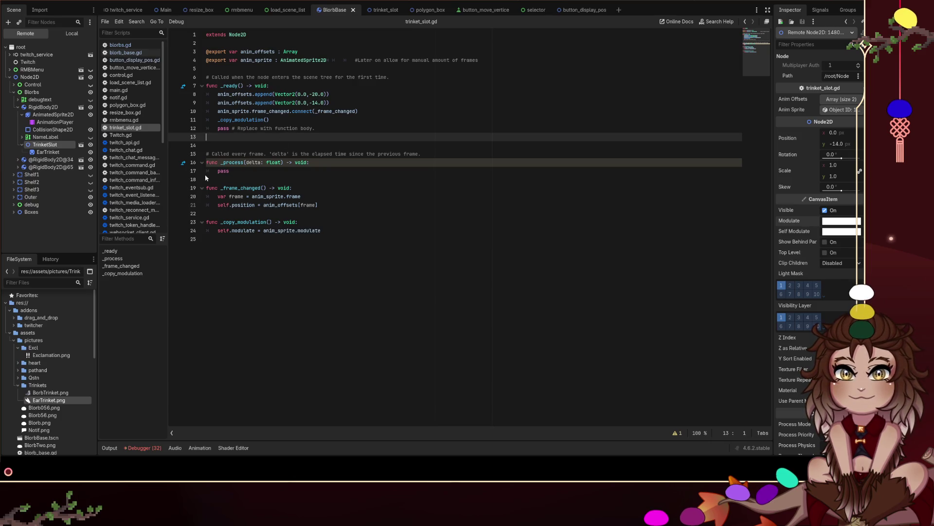
key(ctrl+z)
key(ctrl+s)
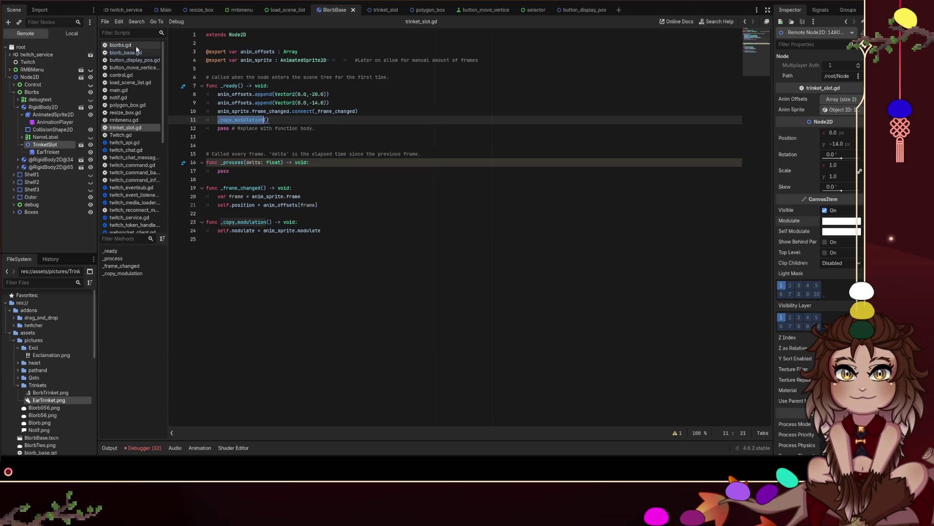
Step: Open the blorbs.gd script and start a text search in it
click(120, 45)
click(375, 198)
key(ctrl+f)
Step: Search blorbs.gd for the modulate line and place the cursor after line 113
text(blorb)
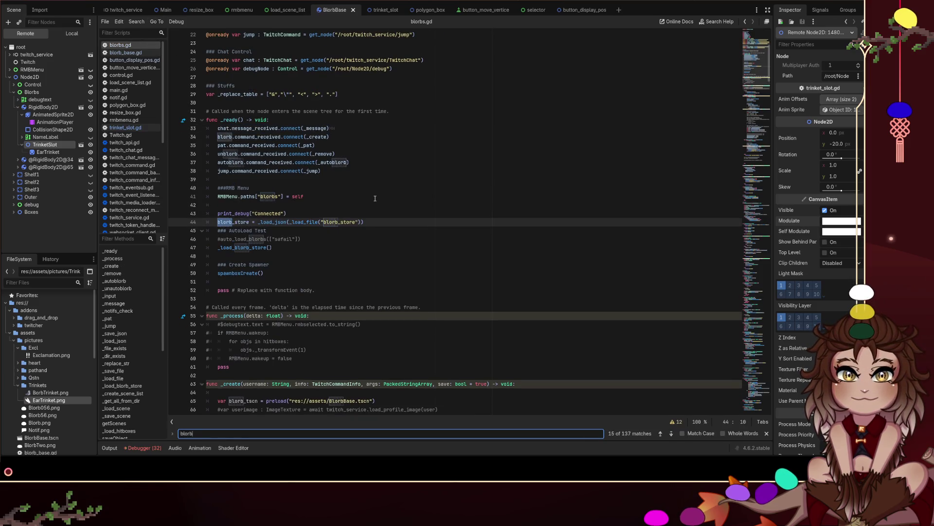
key(ctrl+a)
text(moduleate)
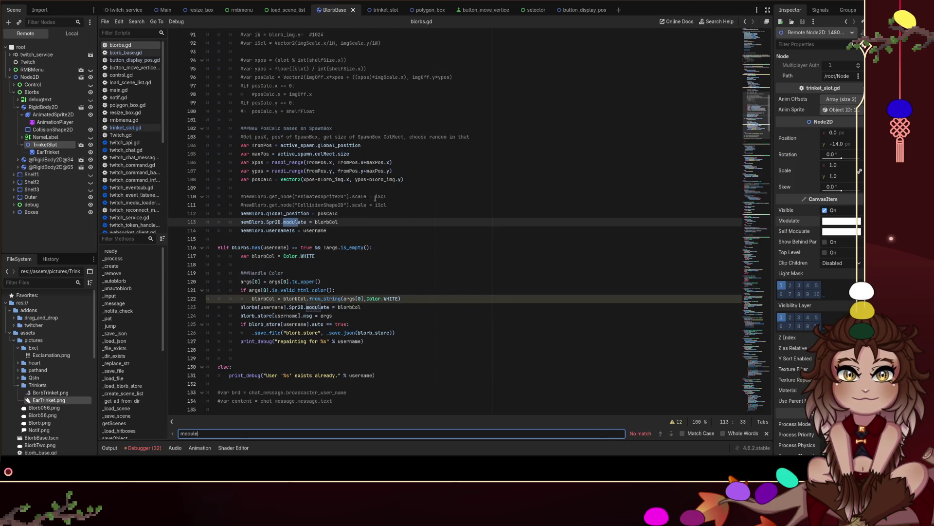
click(367, 221)
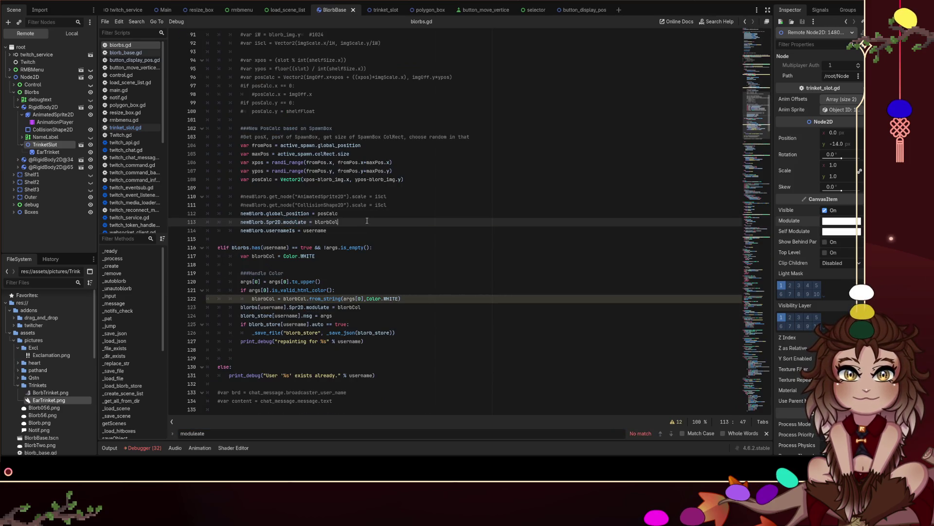
Step: Add line 114 calling _copy_modulation() on newBlorb's TrinketSlot
key(Return)
text(newBlorb.)
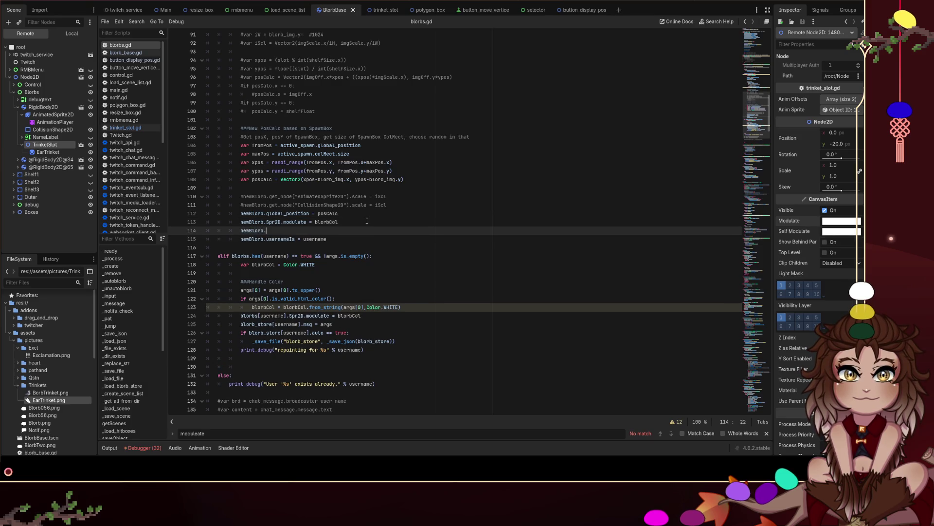
text(s)
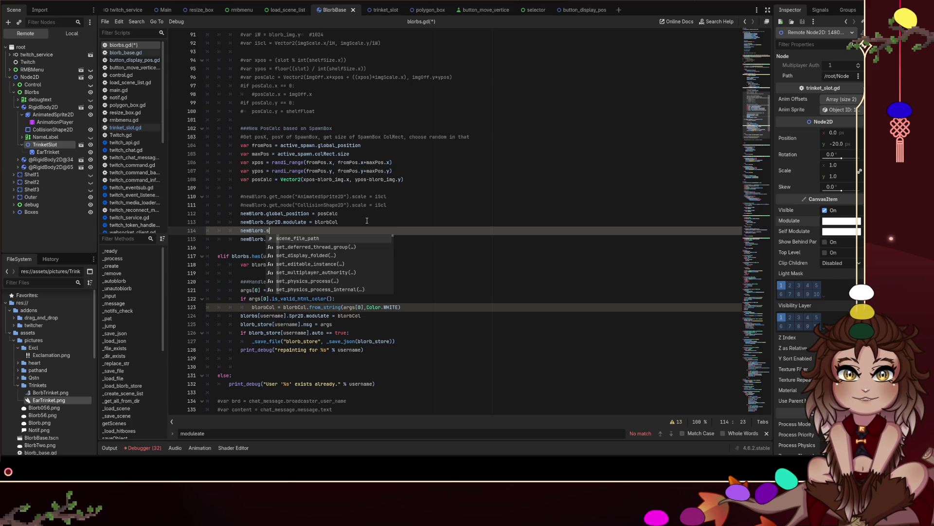
key(BackSpace)
key(BackSpace)
key(BackSpace)
text(newBlorb)
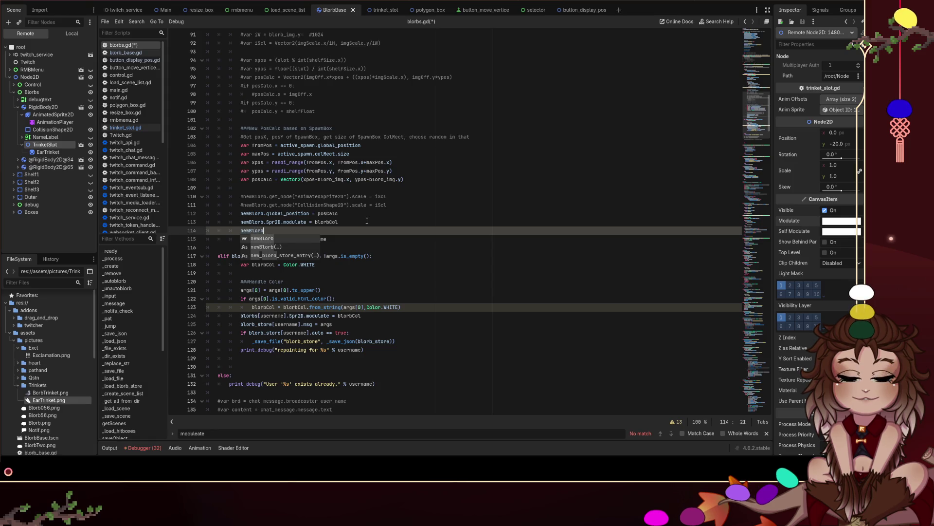
text(.S)
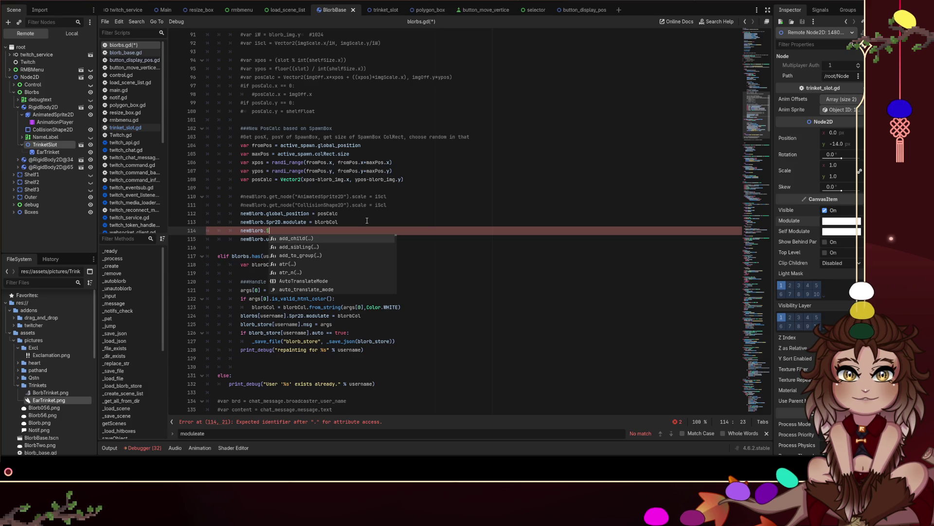
text(T)
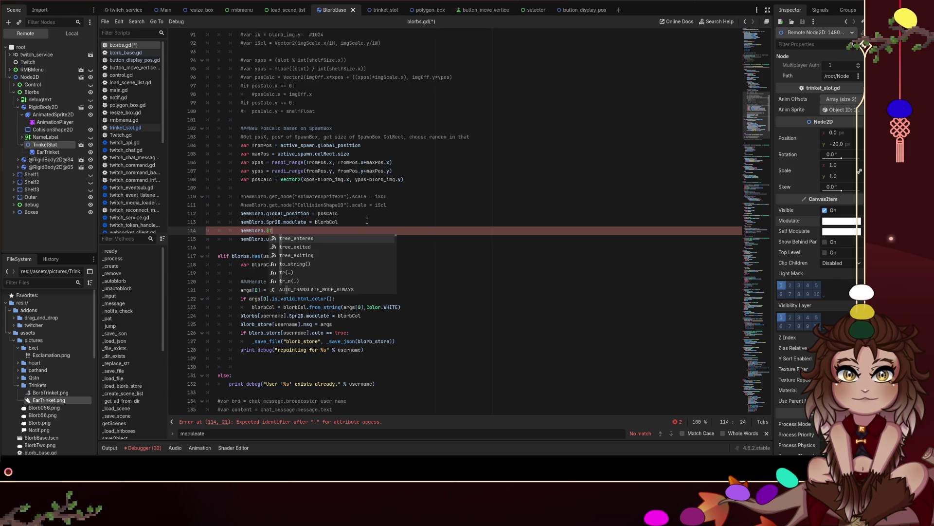
text(rinketSlot = _copy_modulation)
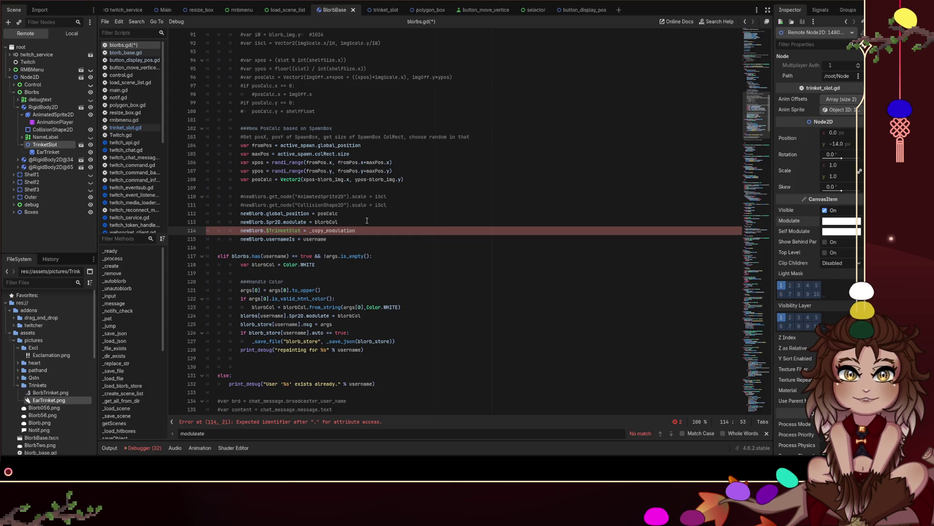
key(ctrl+BackSpace)
key(ctrl+BackSpace)
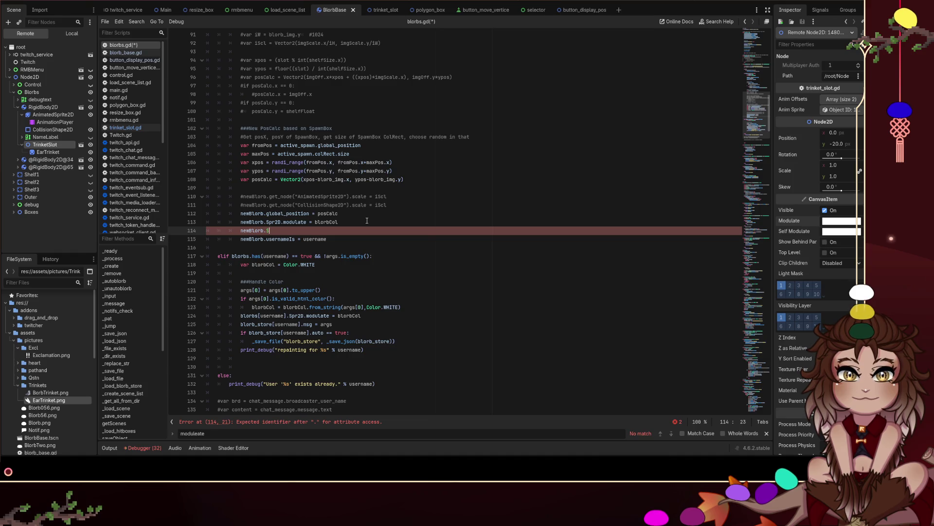
text(TrinketSlot = _copy_modulation)
key(ctrl+Left)
key(BackSpace)
key(BackSpace)
key(BackSpace)
text(.)
key(End)
text(()
Step: Rewrite the reference as newBlorb.get_node("TrinketSlot") and save blorbs.gd
click(367, 221)
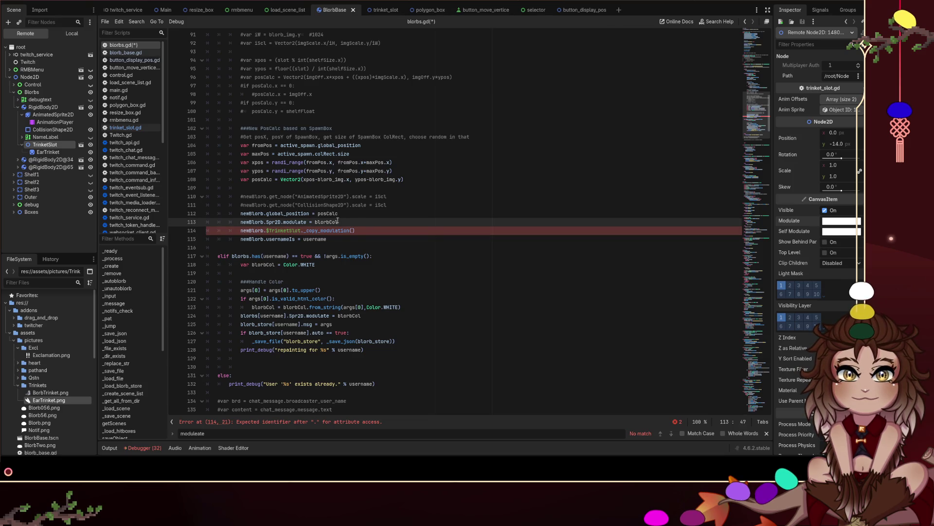
click(269, 231)
key(Delete)
text(get_node(")
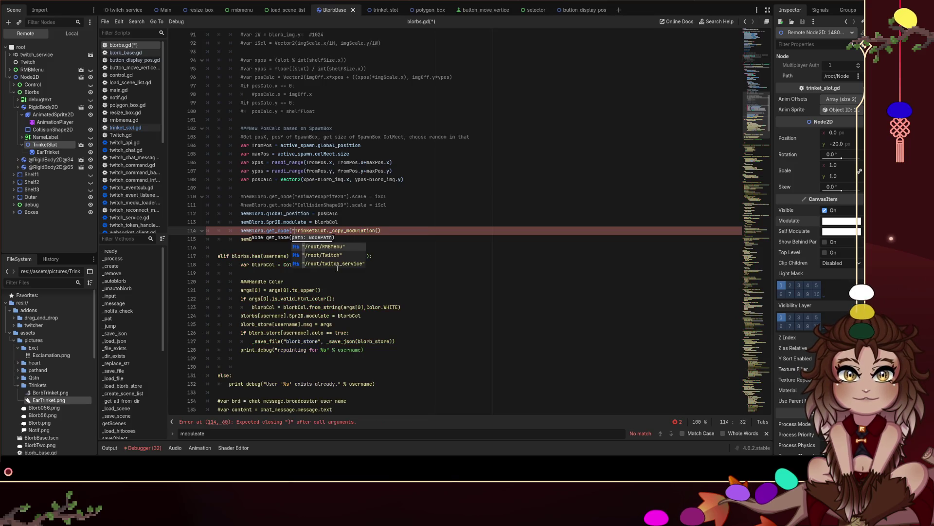
key(ctrl+Right)
text("))
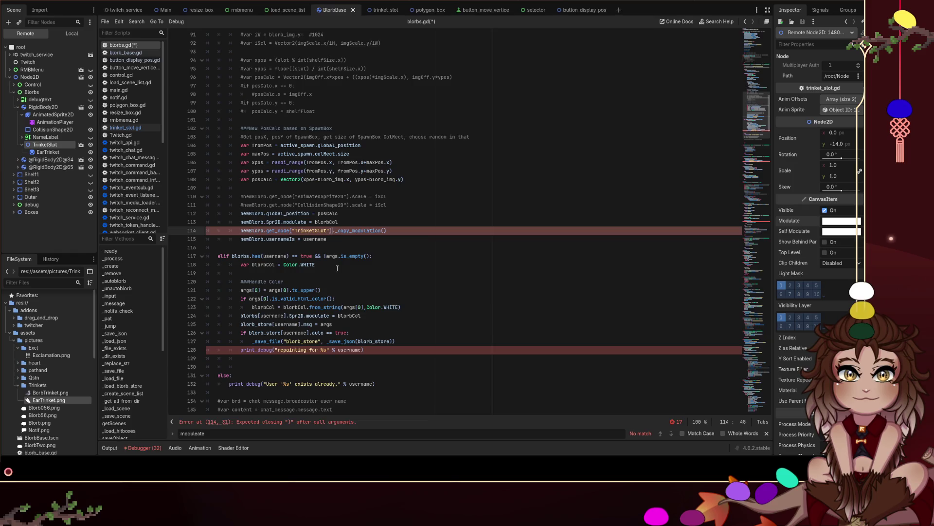
click(427, 215)
key(ctrl+s)
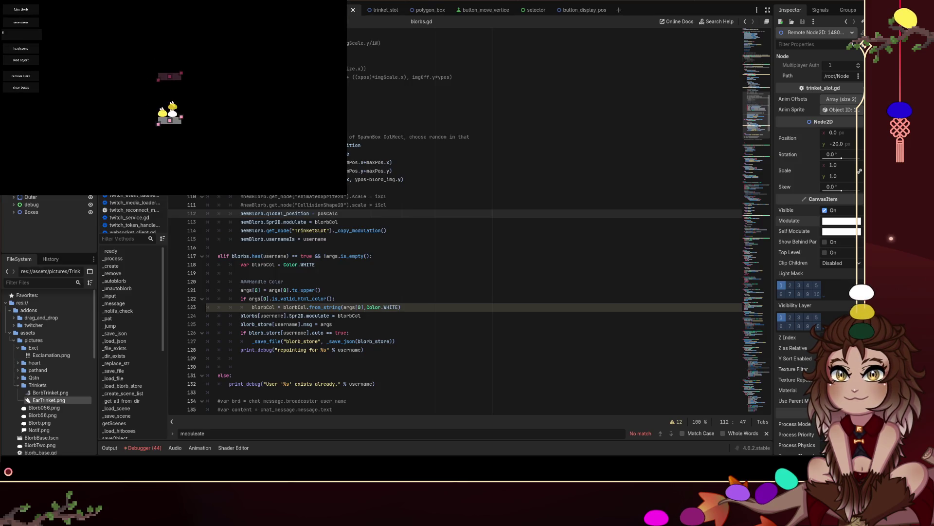
Step: Run the game and check the output log messages
key(Up)
key(Up)
key(Up)
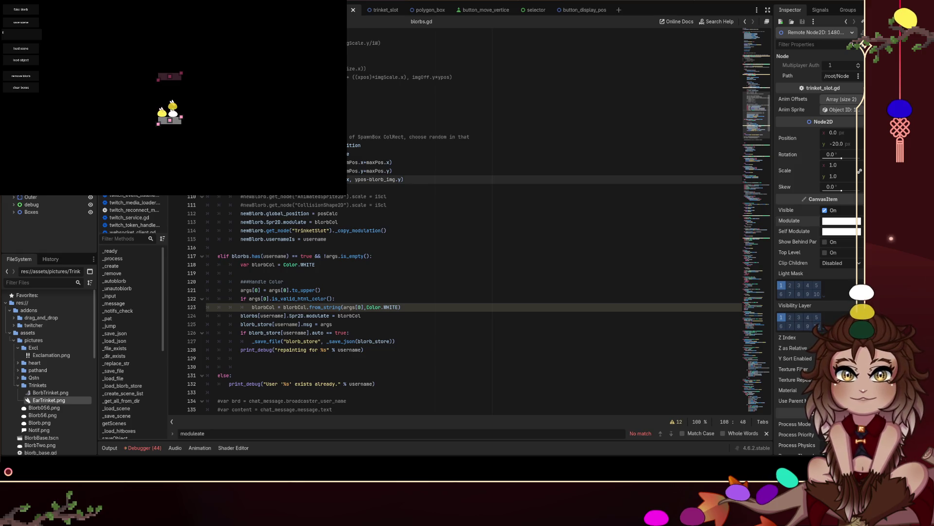
click(116, 448)
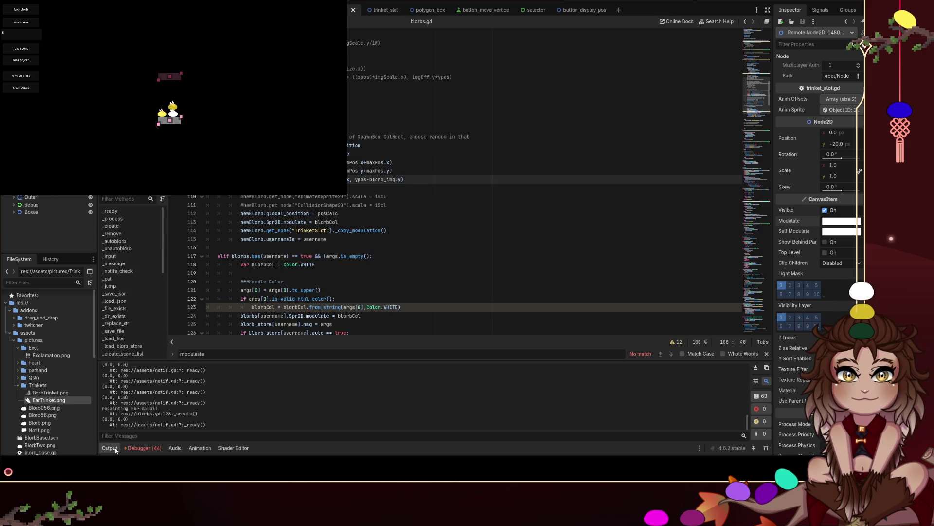
key(alt+o)
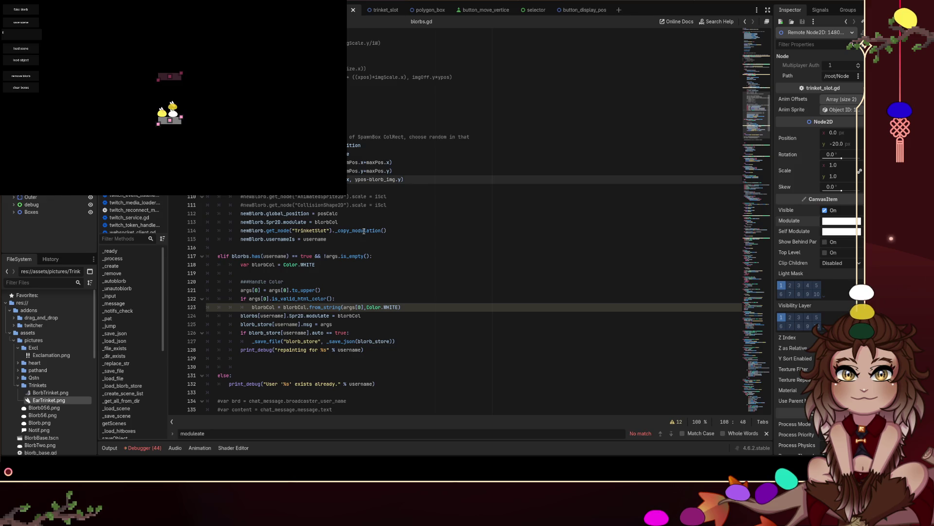
Step: Change line 114 to set TrinketSlot's modulate = blorbCol and relaunch the game
drag(387, 231, 335, 231)
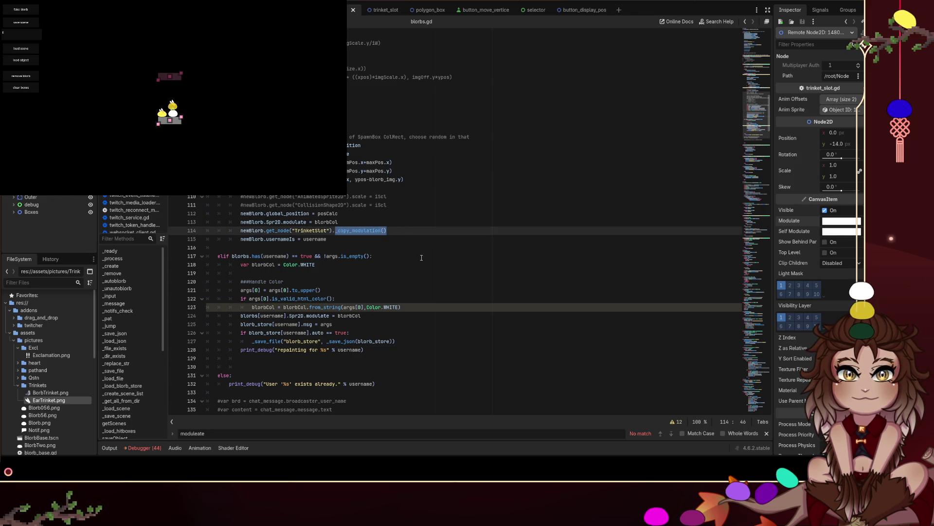
text(modulate = blorbCo)
text(l)
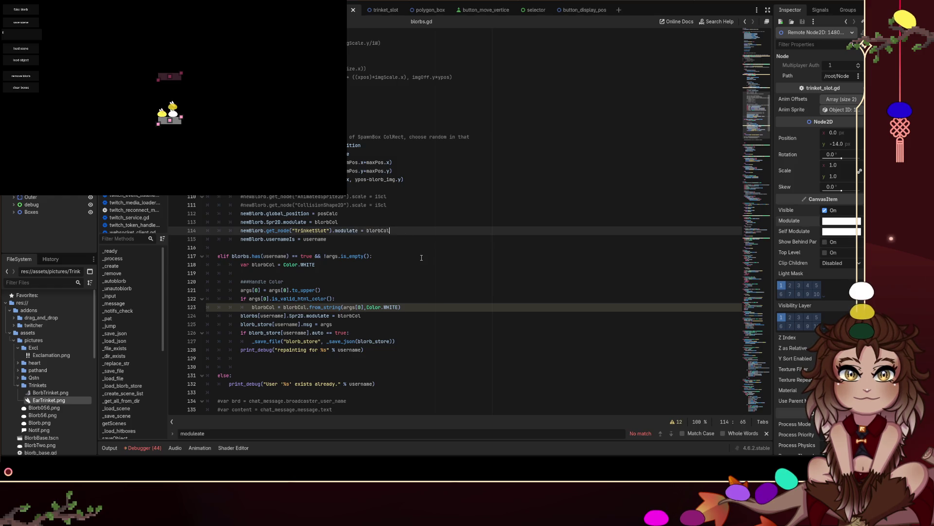
click(422, 264)
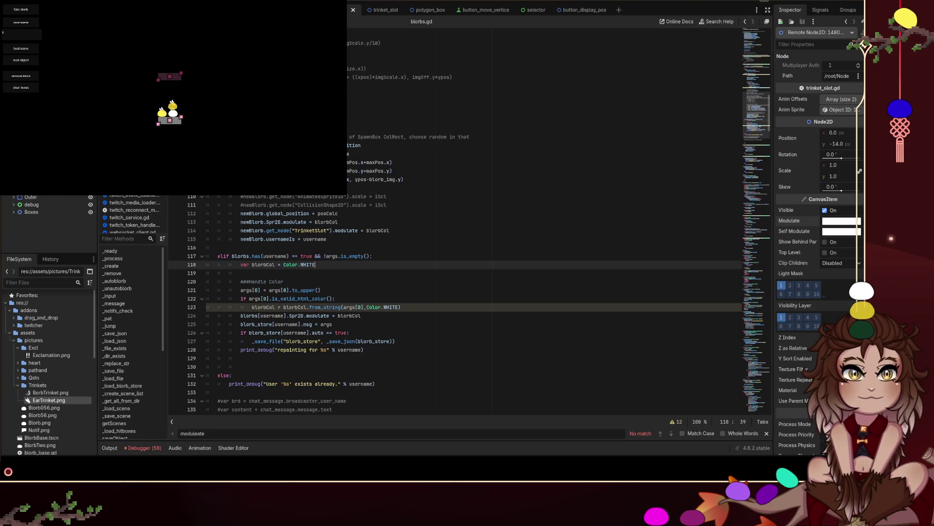
key(F8)
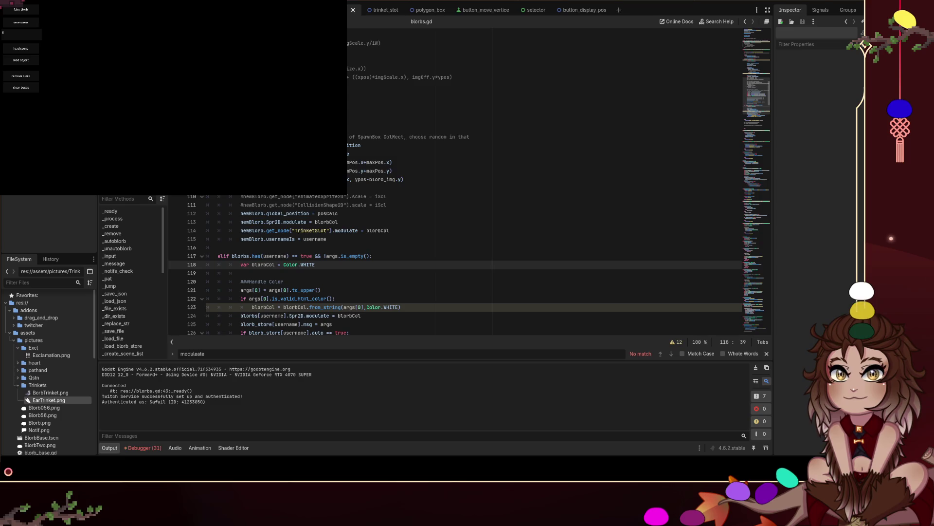
Step: Add a hitbox in the running game and move it near the top
right_click(163, 56)
click(171, 64)
drag(13, 3, 159, 43)
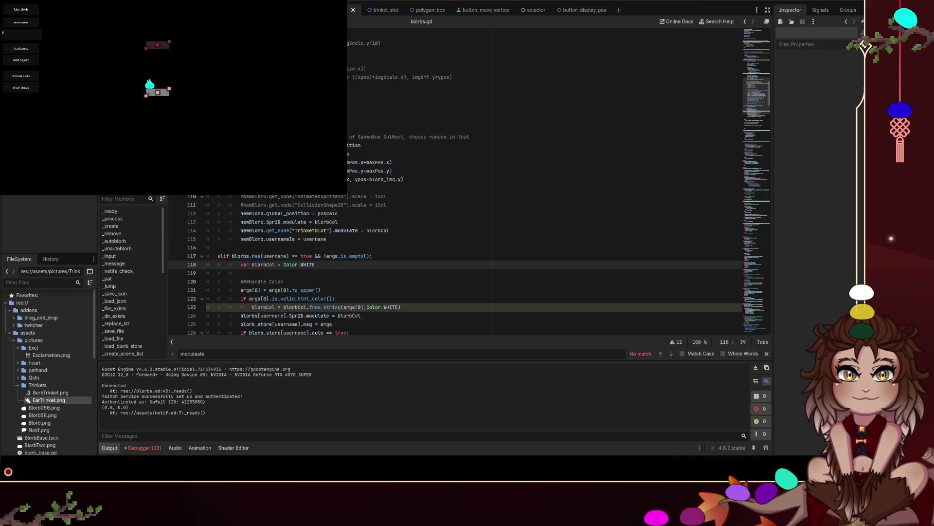
Step: Cycle through the open scenes and show the main scene in the 2D editor
click(369, 246)
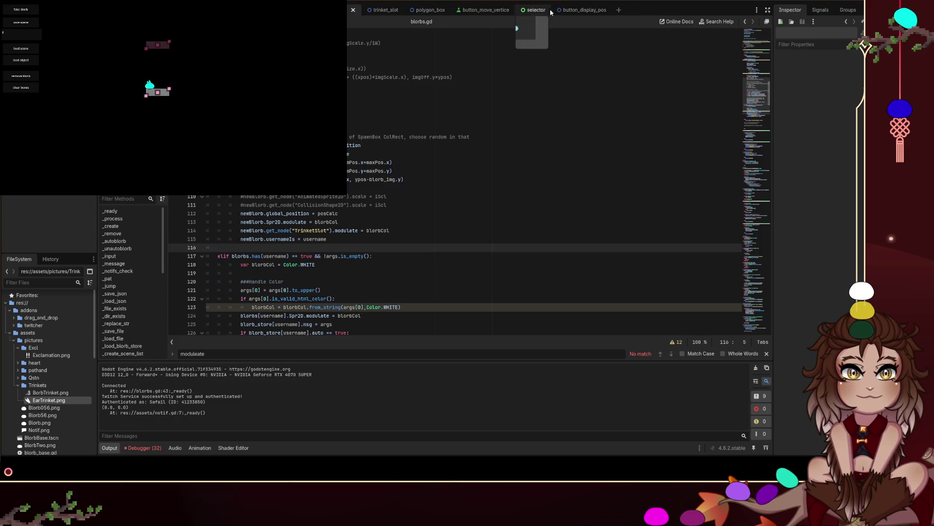
click(563, 14)
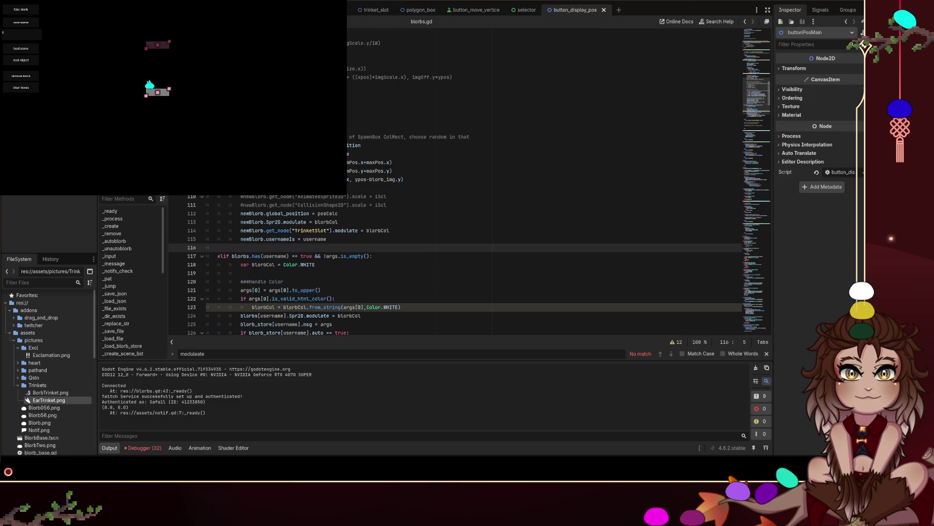
key(ctrl+shift+Tab)
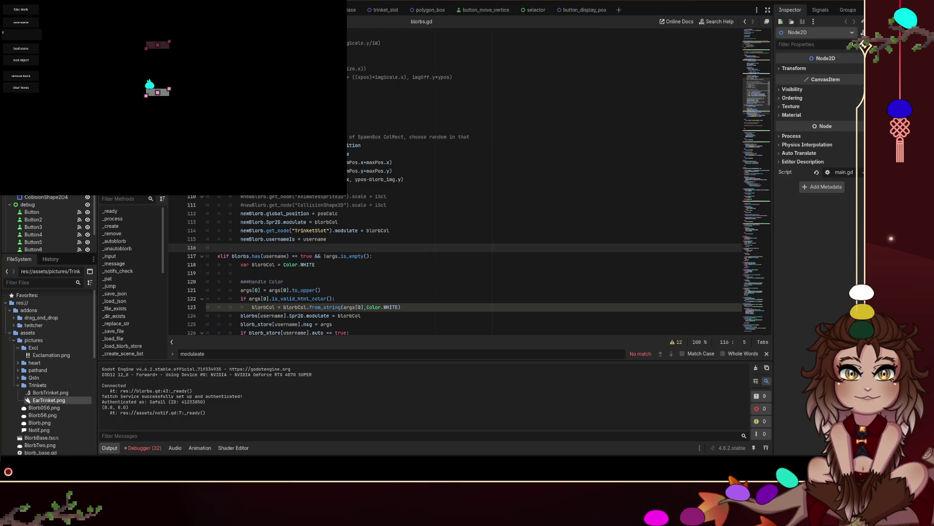
key(ctrl+shift+Tab)
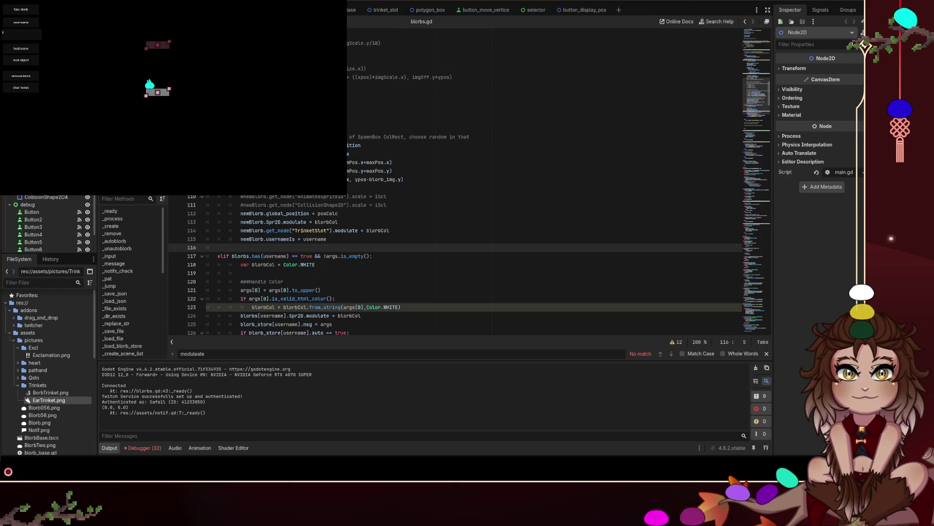
click(411, 0)
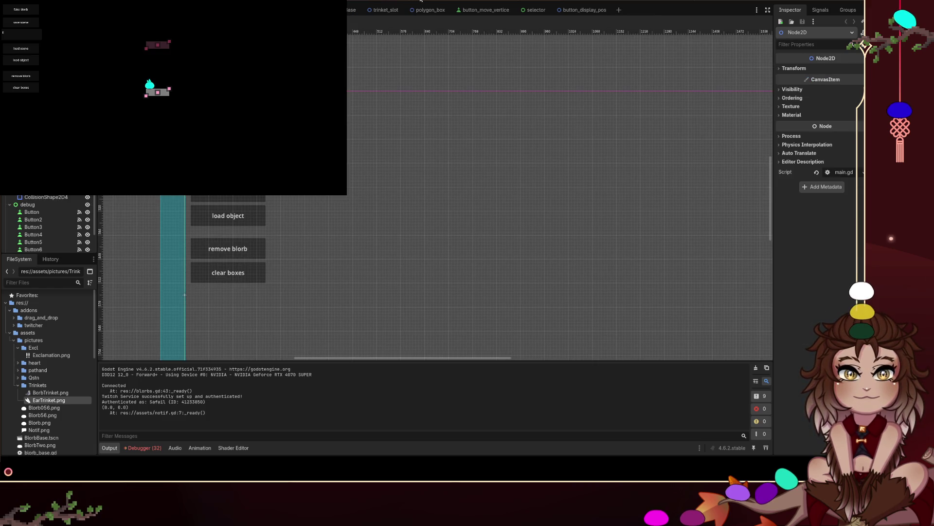
click(384, 10)
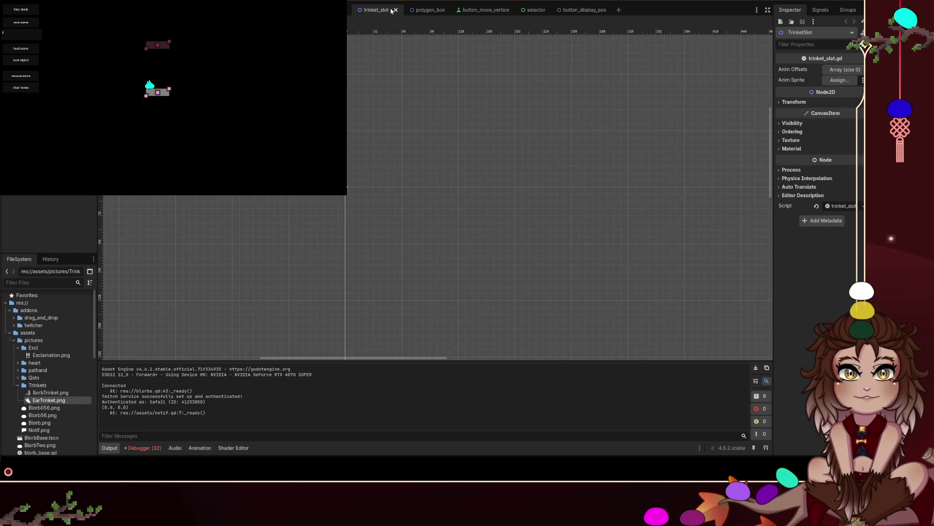
key(ctrl+shift+Tab)
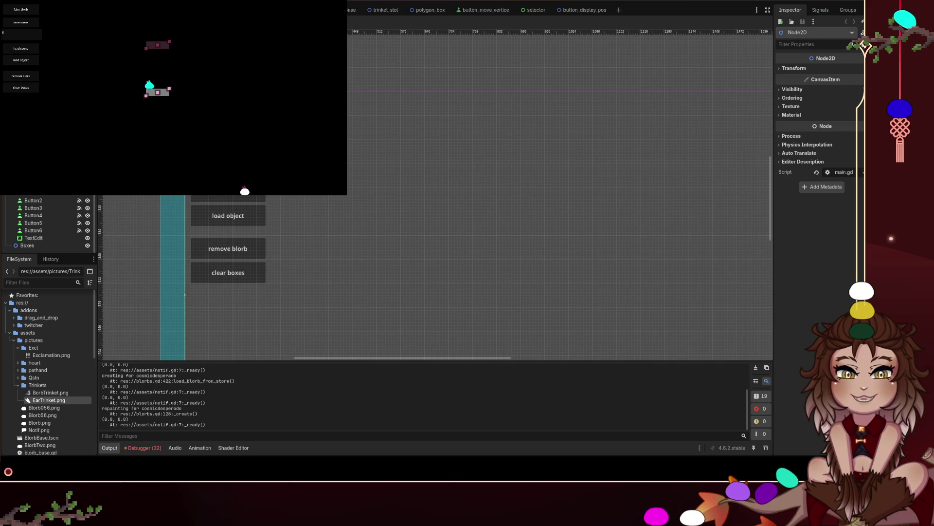
Step: Lift the white blorb from the bottom edge onto the box beside the cyan blorb
mouse_move(383, 10)
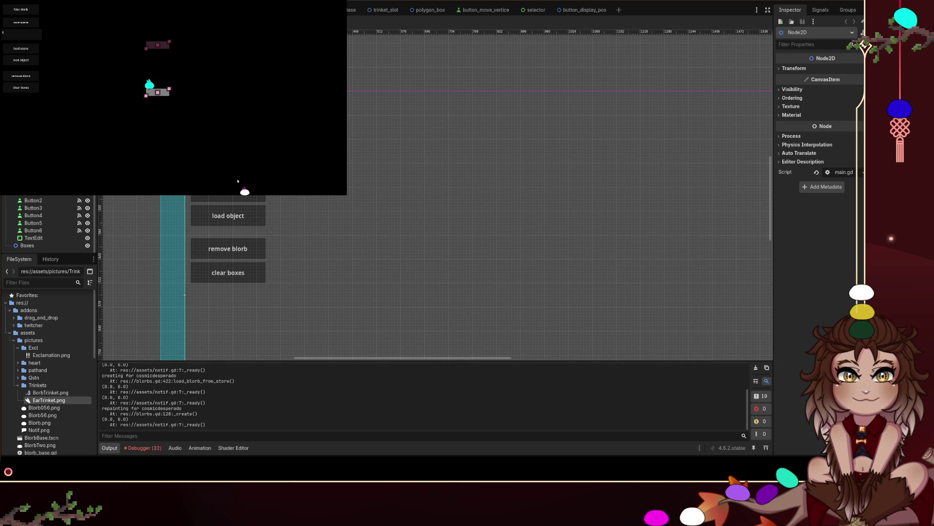
drag(245, 191, 175, 66)
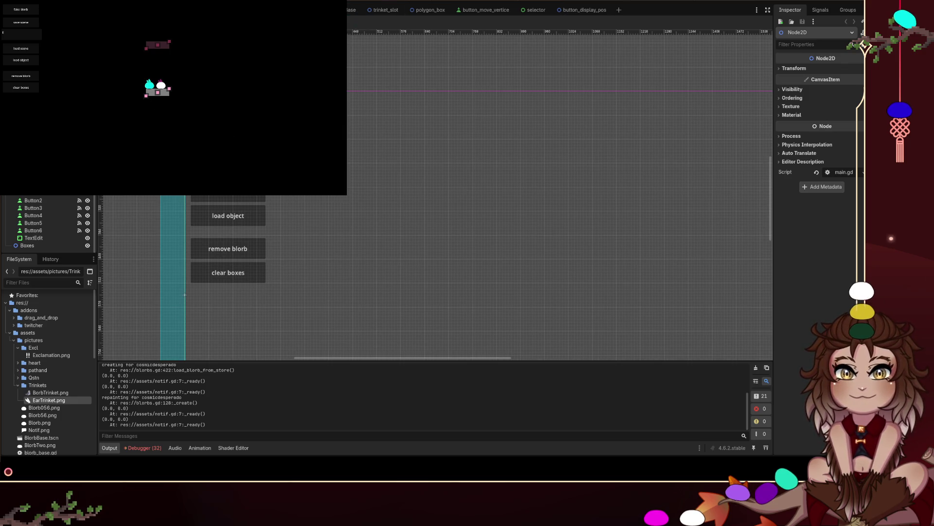
scroll(374, 10, down, 1)
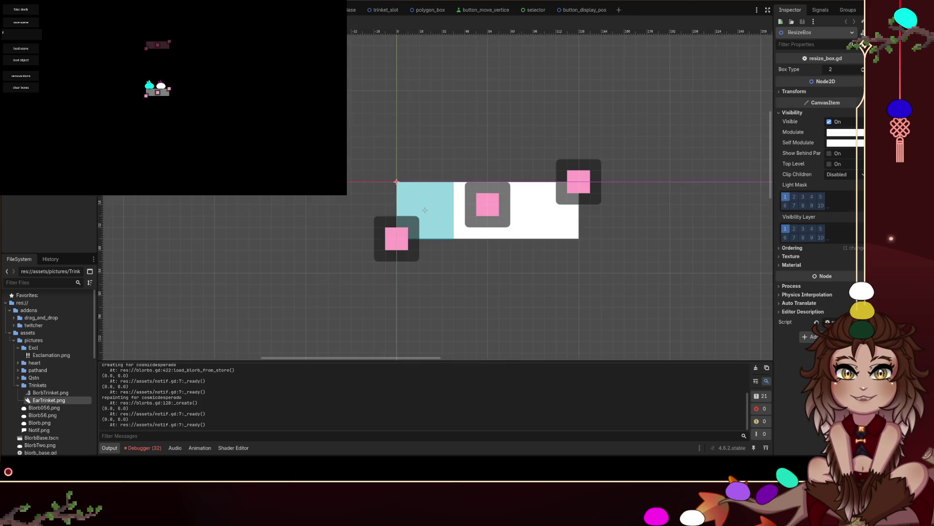
Step: Select the EarTrinket sprite, then the TrinketSlot root, and close that scene
scroll(375, 10, up, 2)
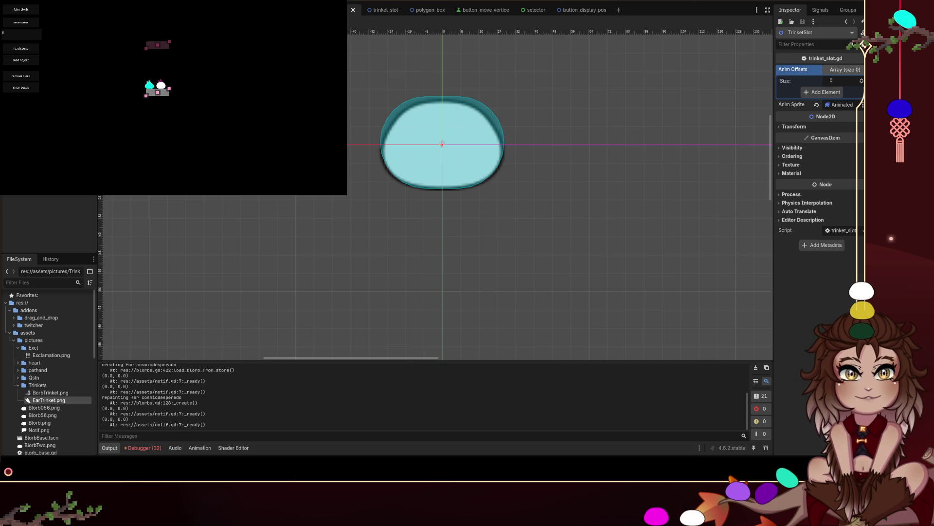
click(442, 144)
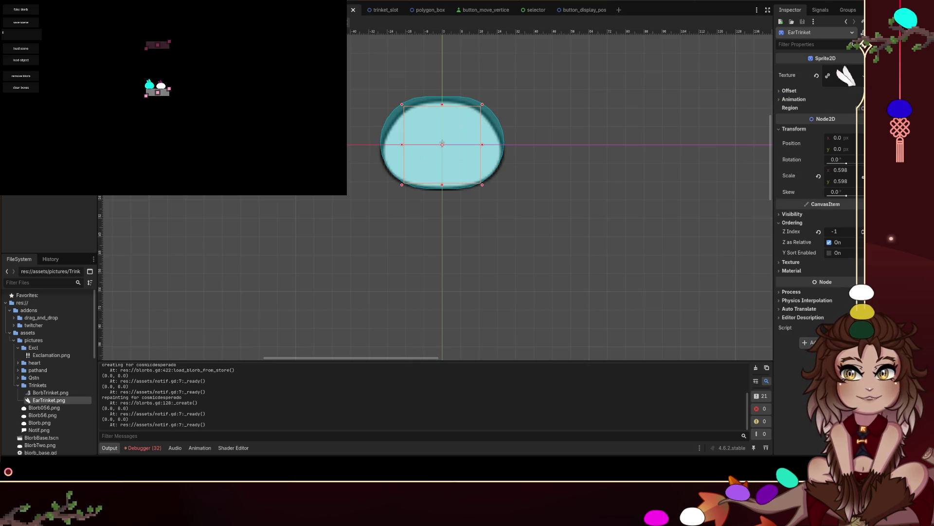
click(390, 10)
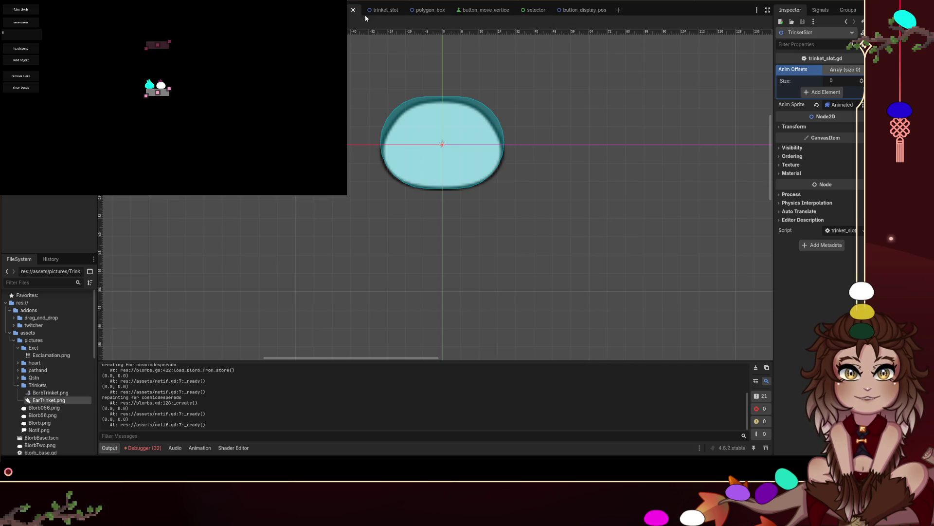
key(ctrl+w)
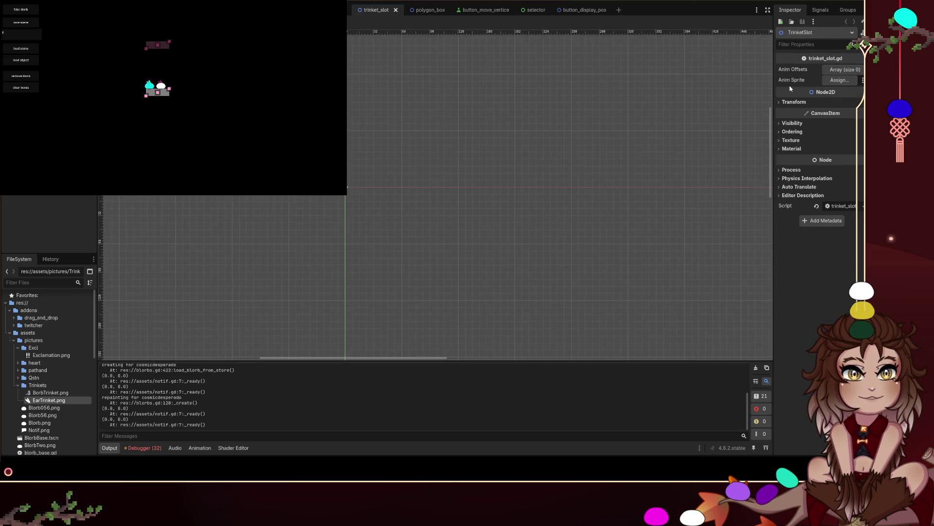
Step: Open trinket_slot.gd and begin a bool declaration on new line 5
key(ctrl+3)
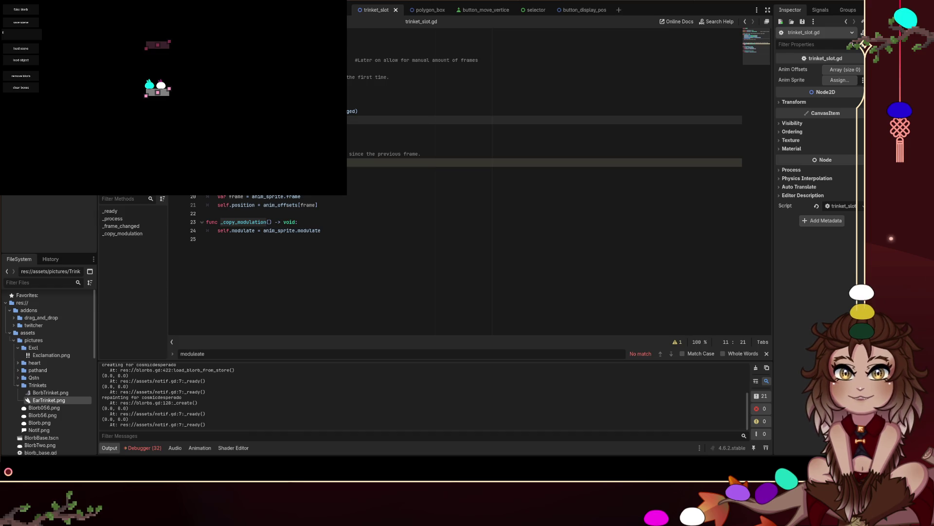
click(546, 60)
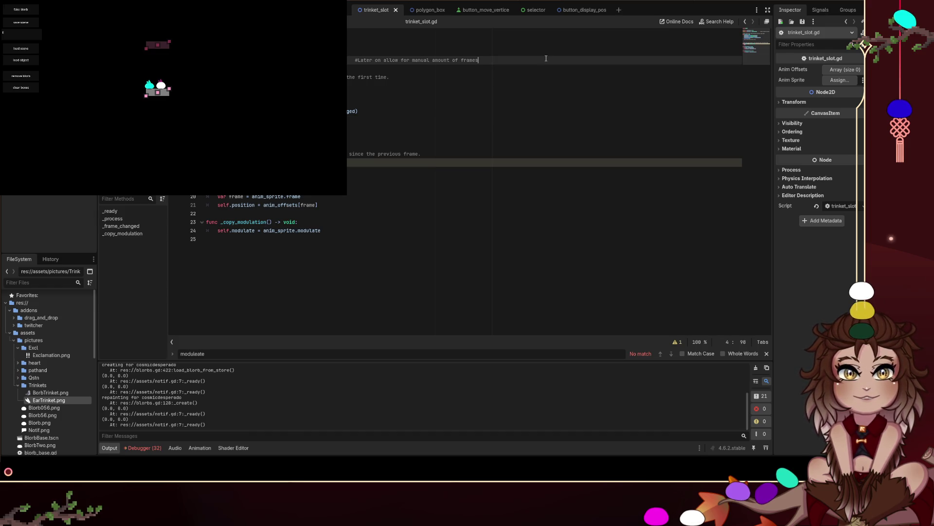
key(Return)
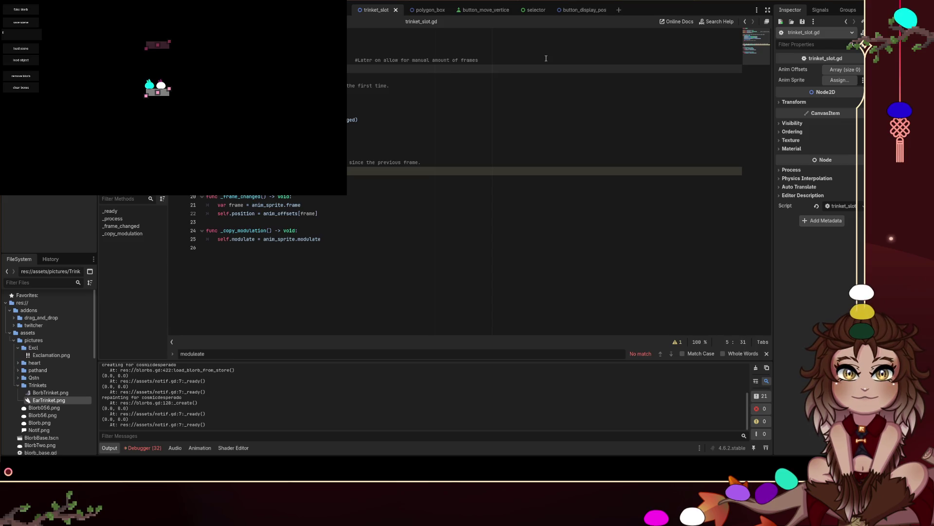
text(bool)
key(Return)
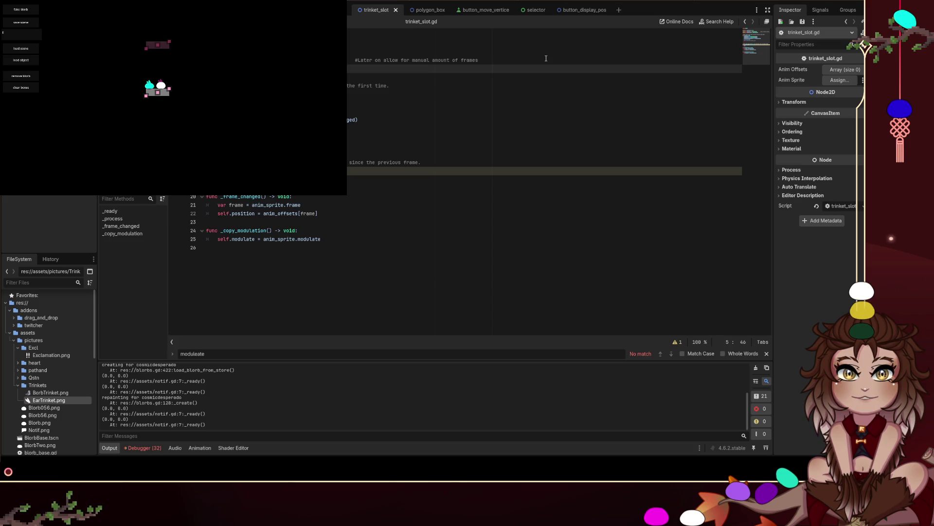